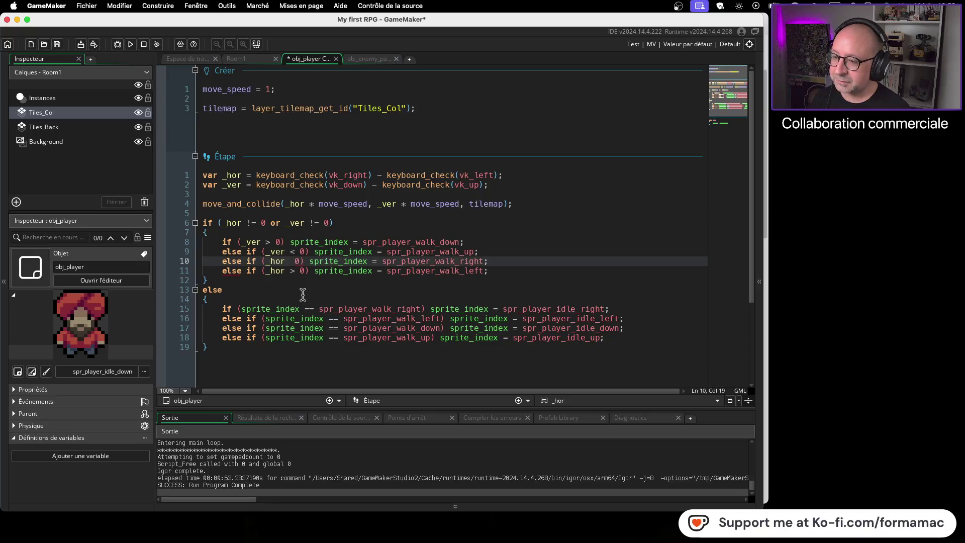
Make line 10 check _hor > 0, comment out line 11 with ///, and run the game.
text(>)
key(Down)
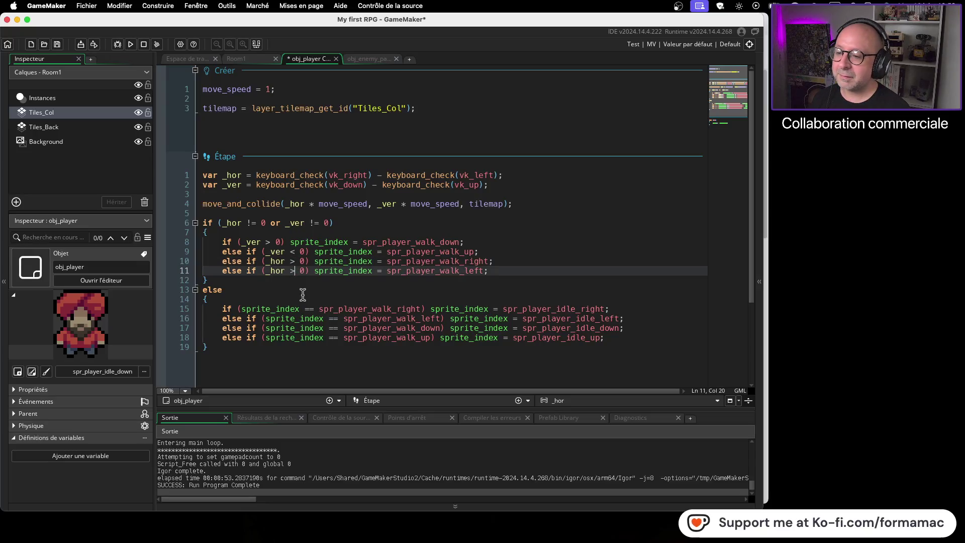
key(Home)
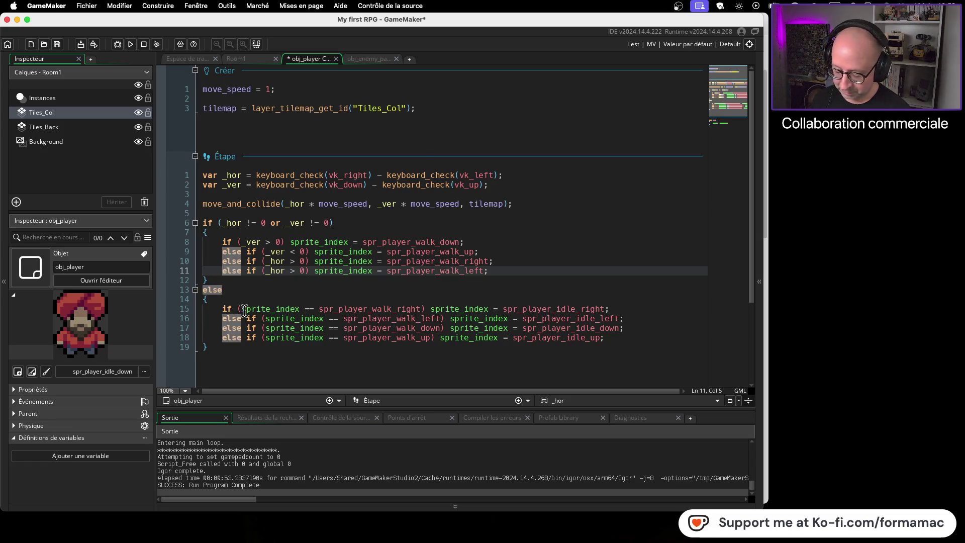
text(///)
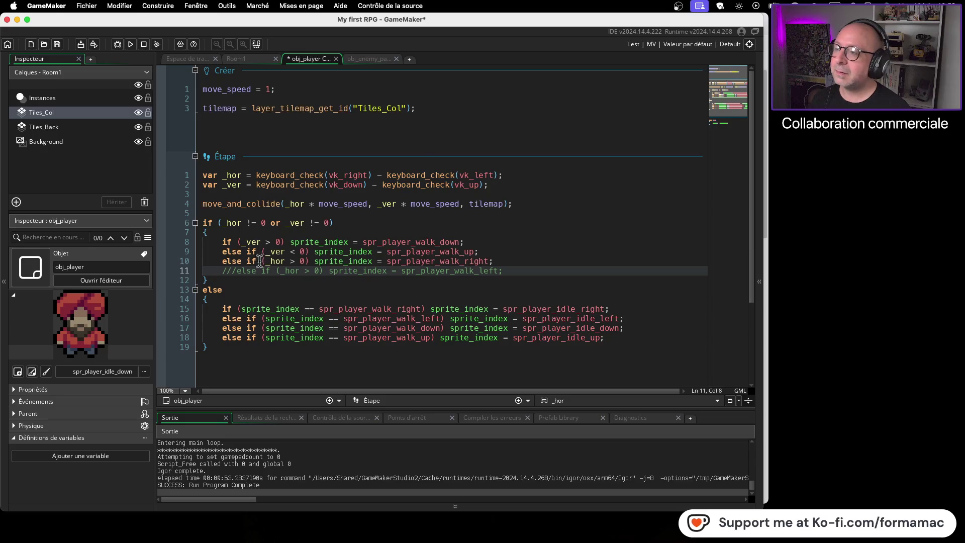
click(132, 43)
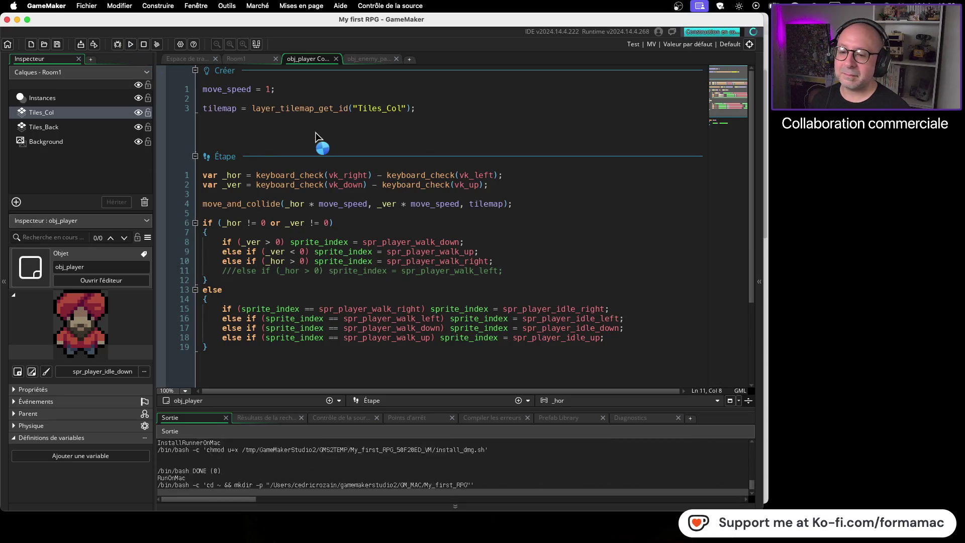
key(Left)
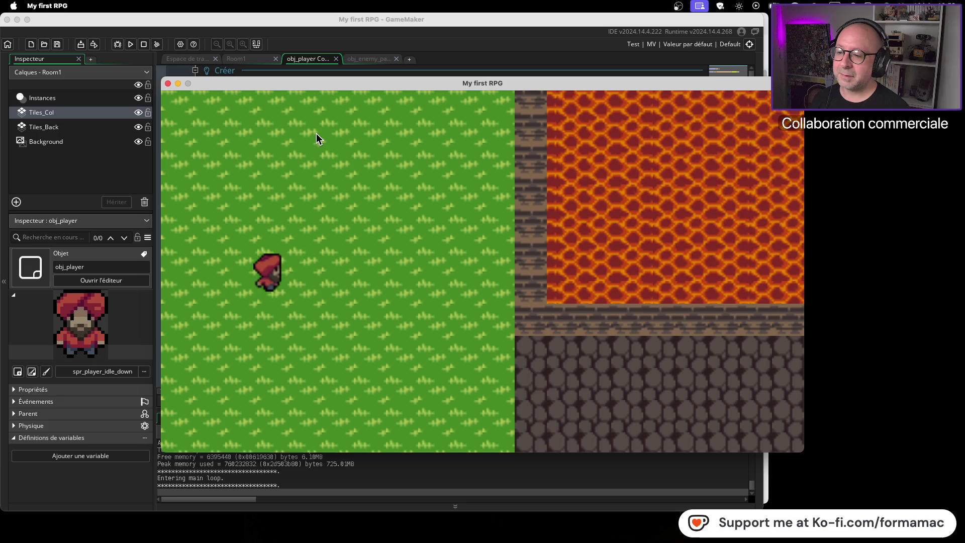
key(Right)
key(Right)
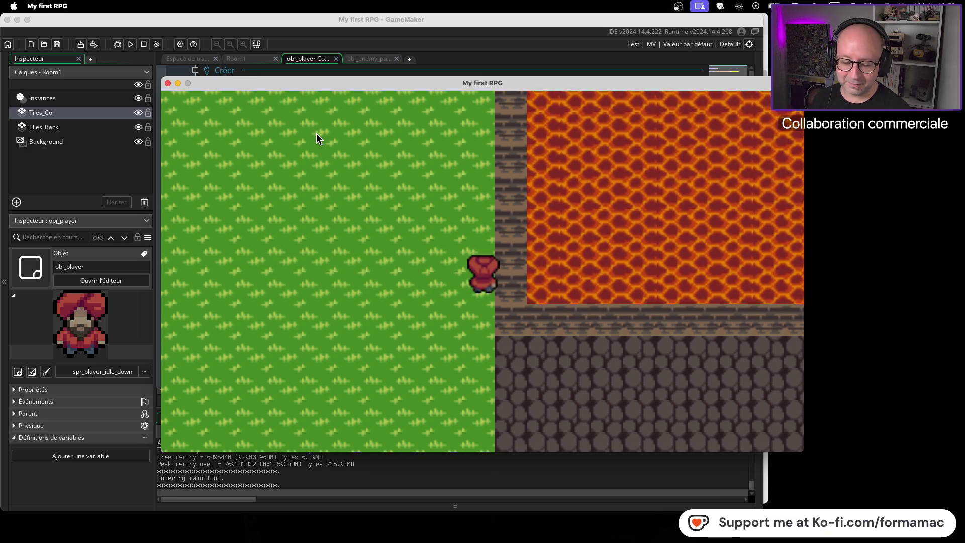
key(Up)
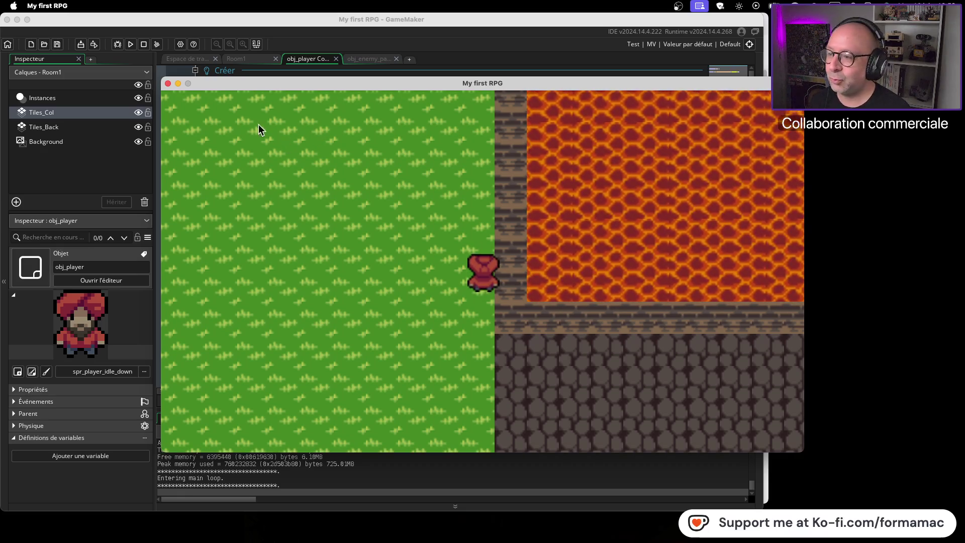
click(169, 84)
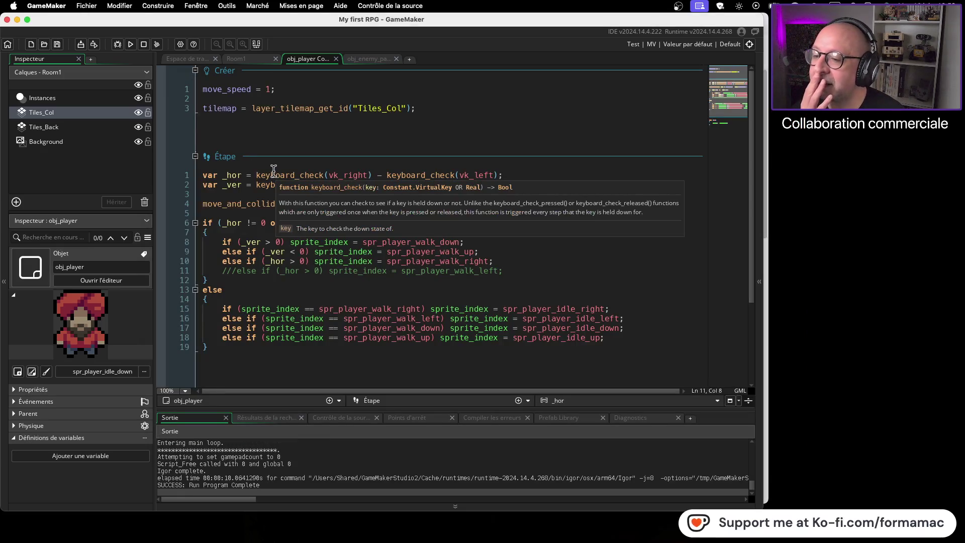
Uncomment line 11 and rework the _hor comparison signs on lines 10 and 11.
mouse_move(393, 263)
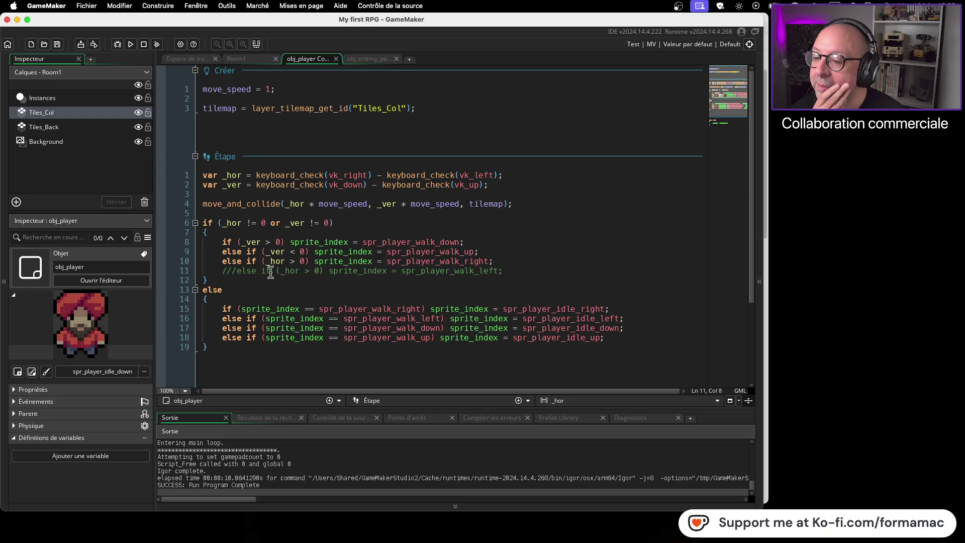
click(237, 270)
text(/)
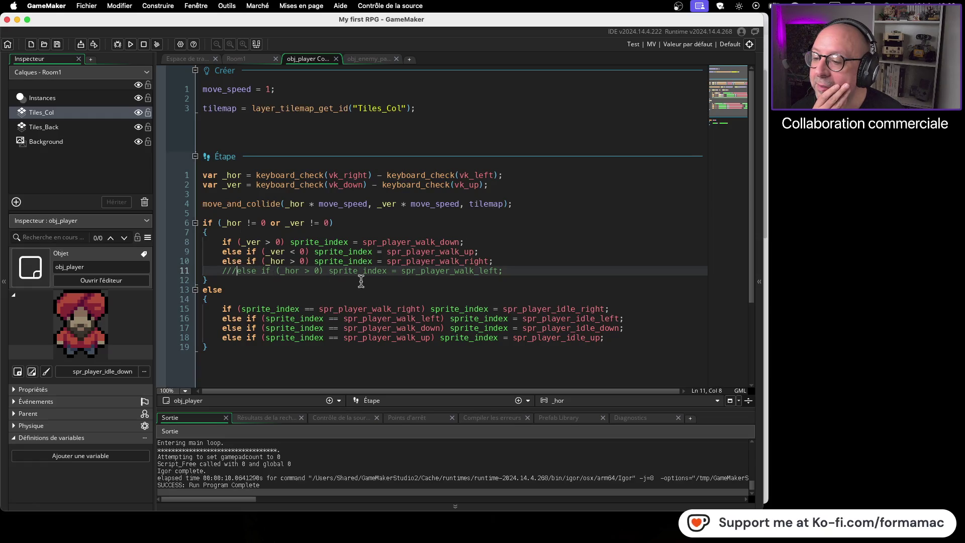
key(BackSpace)
key(BackSpace)
key(BackSpace)
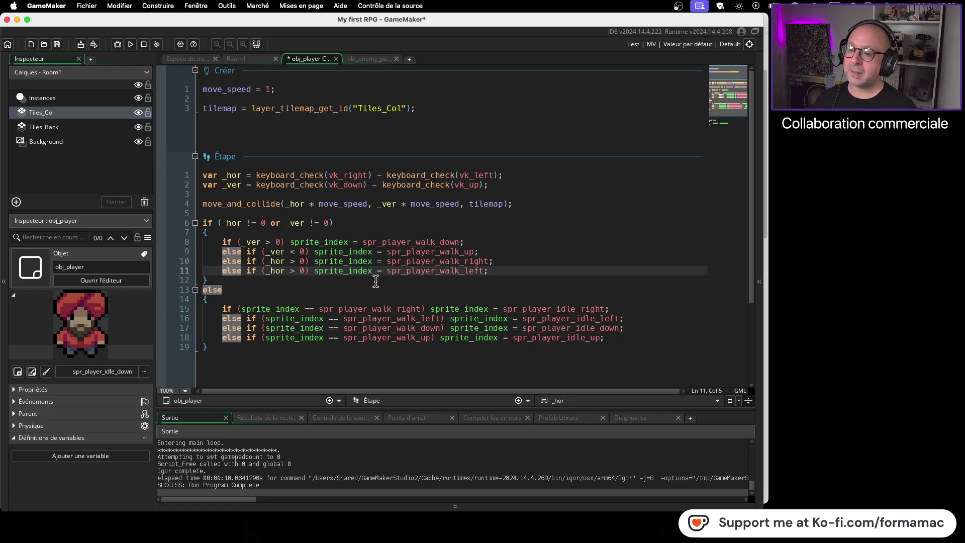
key(super+slash)
key(super+slash)
text(<)
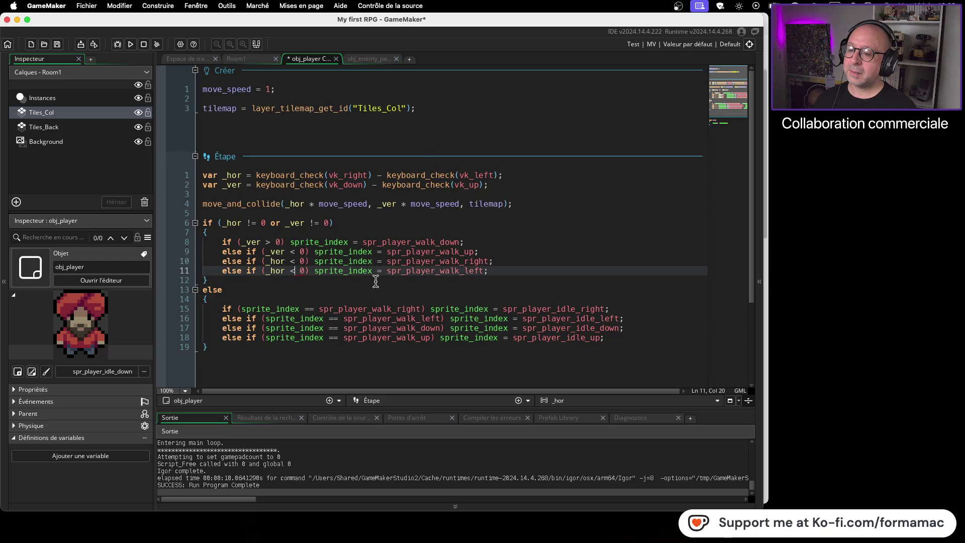
key(super+z)
text(>)
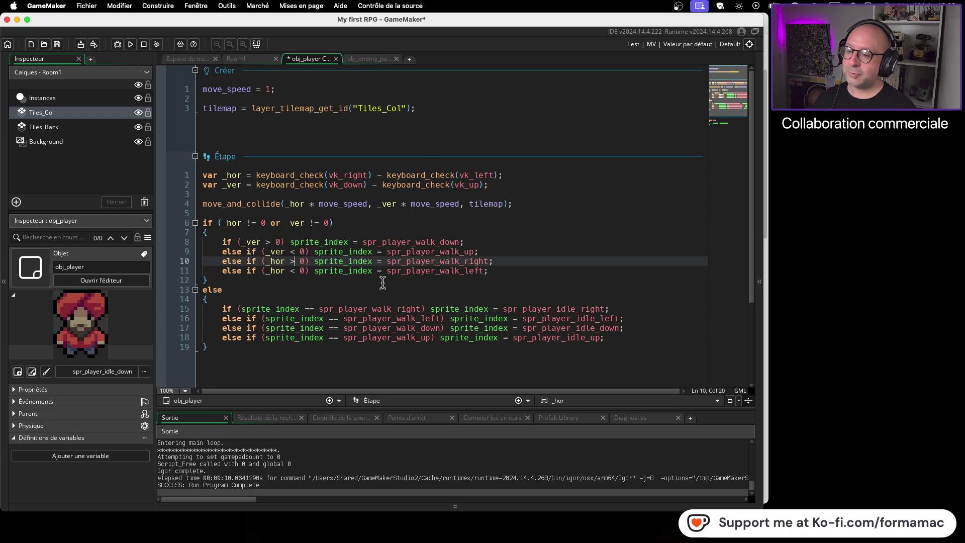
key(BackSpace)
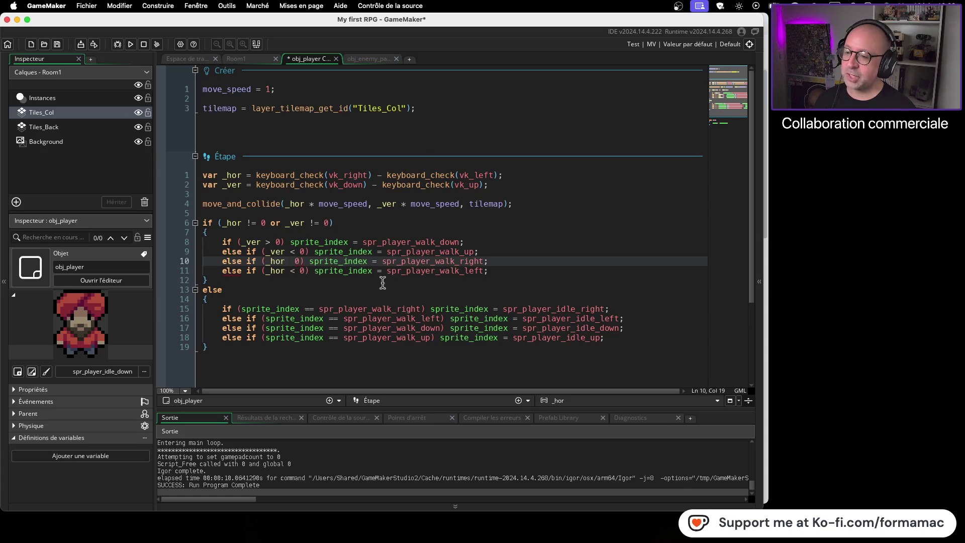
text(>)
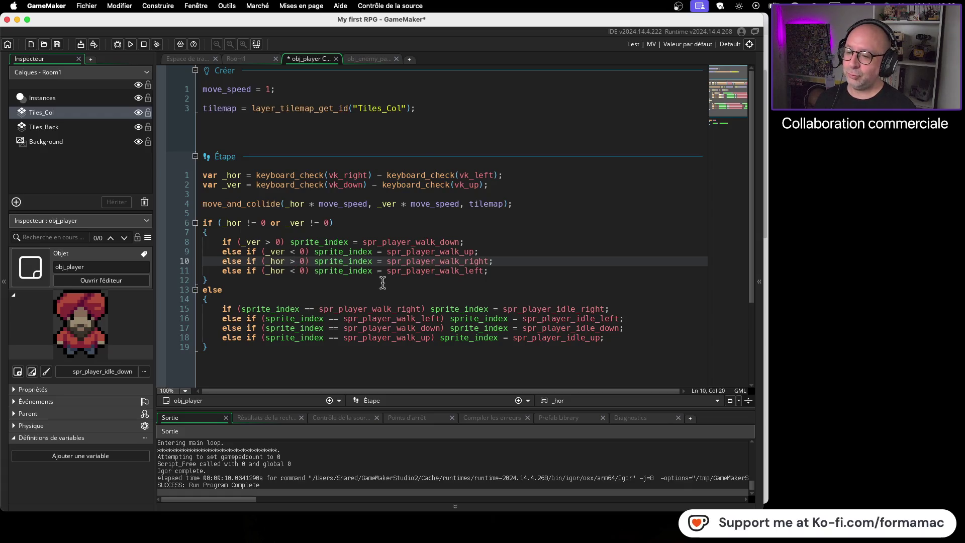
key(Down)
key(BackSpace)
text(>)
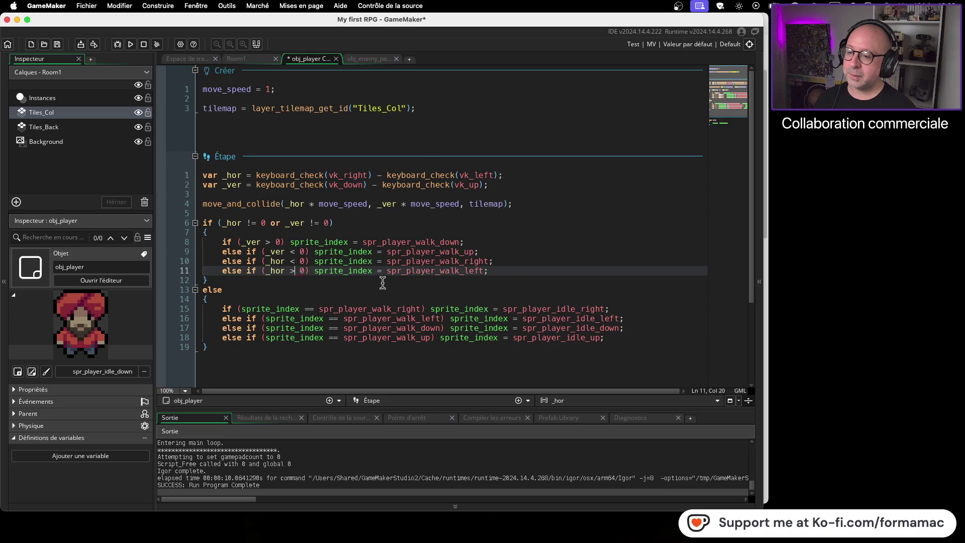
Set line 10's sprite to spr_player_walk_left and line 11's to spr_player_walk_right.
double_click(483, 261)
key(End)
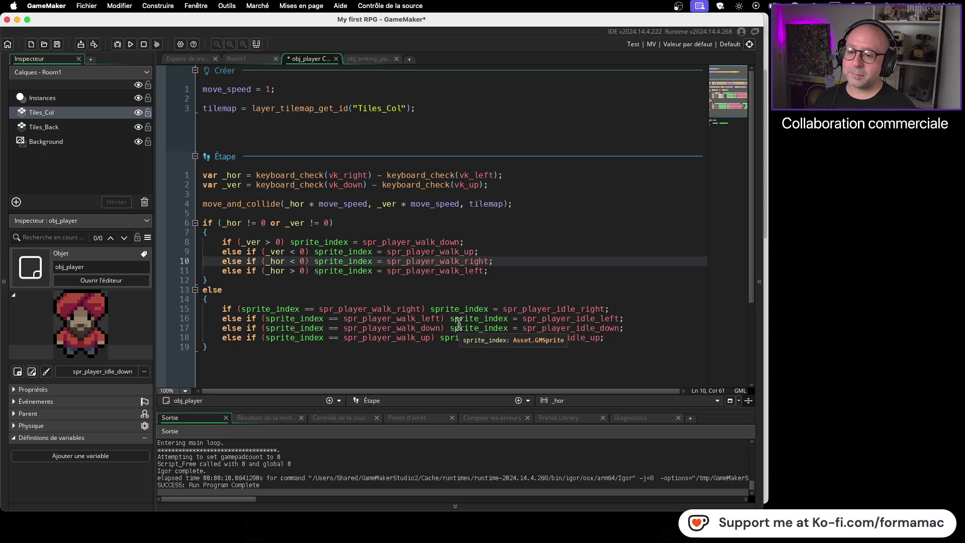
key(Left)
key(BackSpace)
text(left)
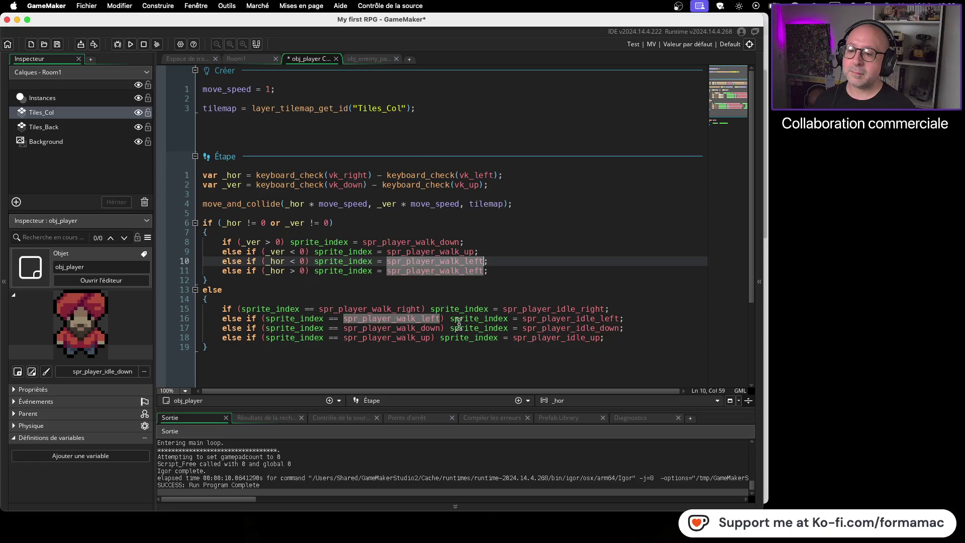
key(Down)
key(BackSpace)
key(BackSpace)
key(BackSpace)
text(rig)
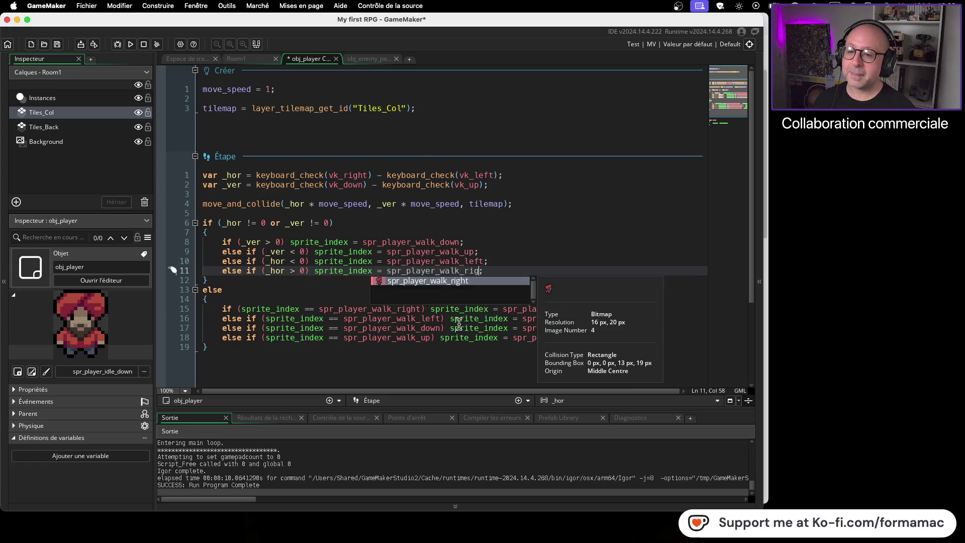
key(Return)
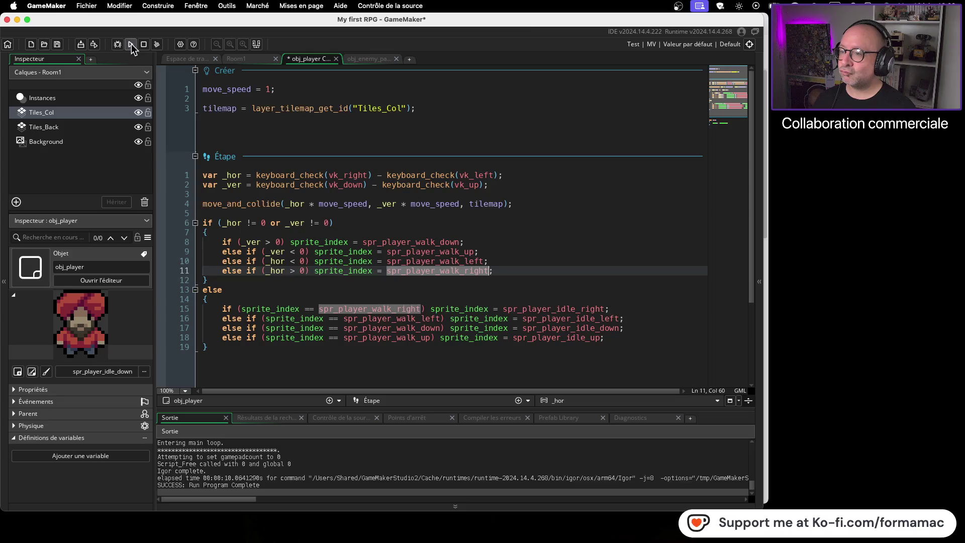
Run My first RPG, walk the player right into the wall and up, then close it.
click(131, 44)
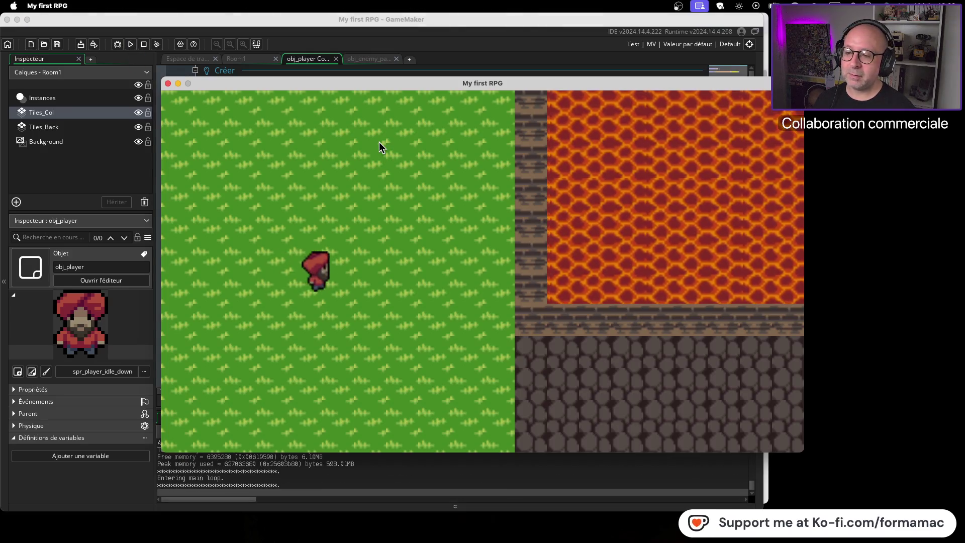
key(Right)
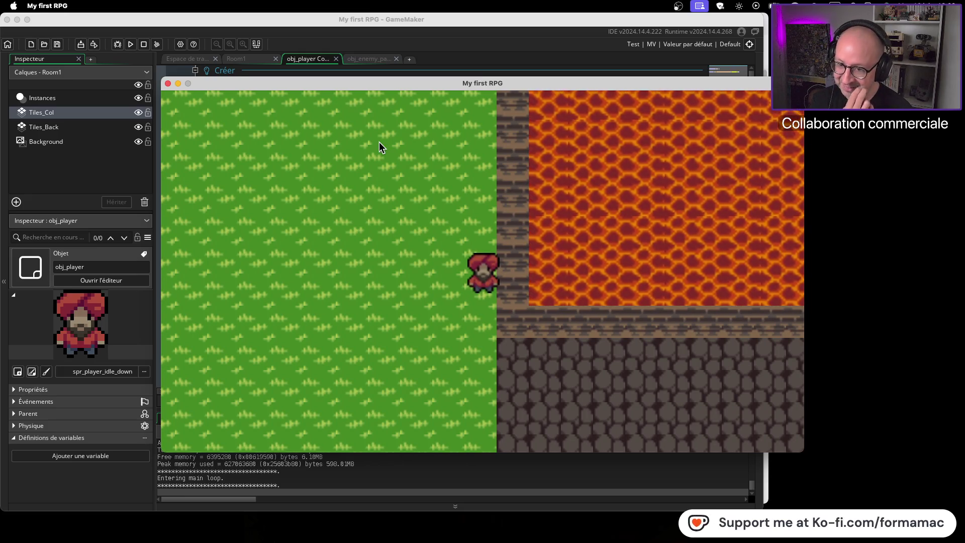
key(Right)
key(Right)
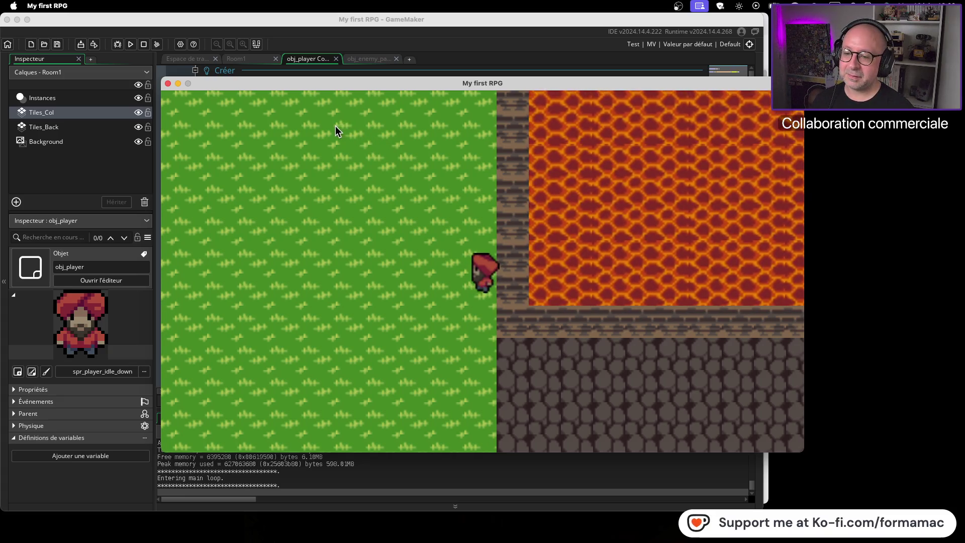
key(Up)
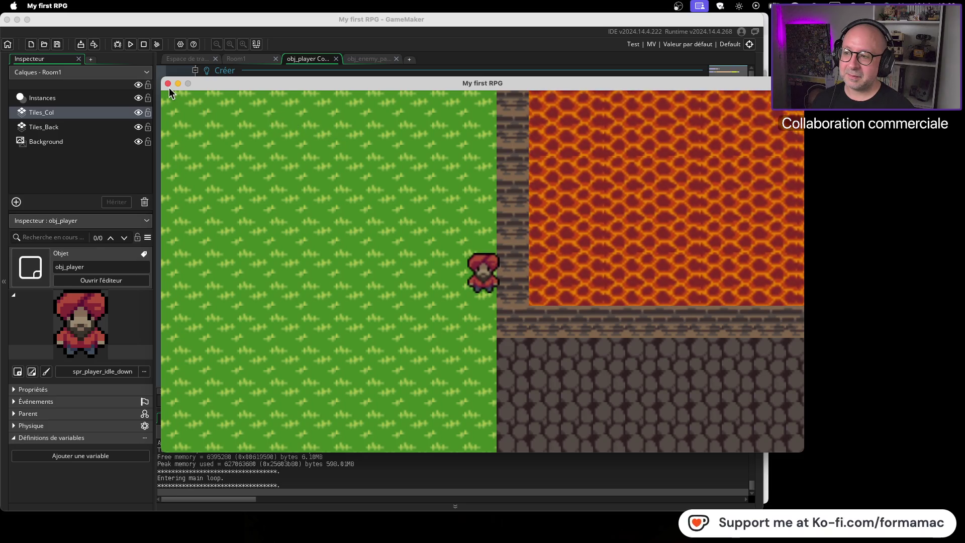
click(168, 83)
Run the game again and walk the player right and down up to the wall.
click(130, 44)
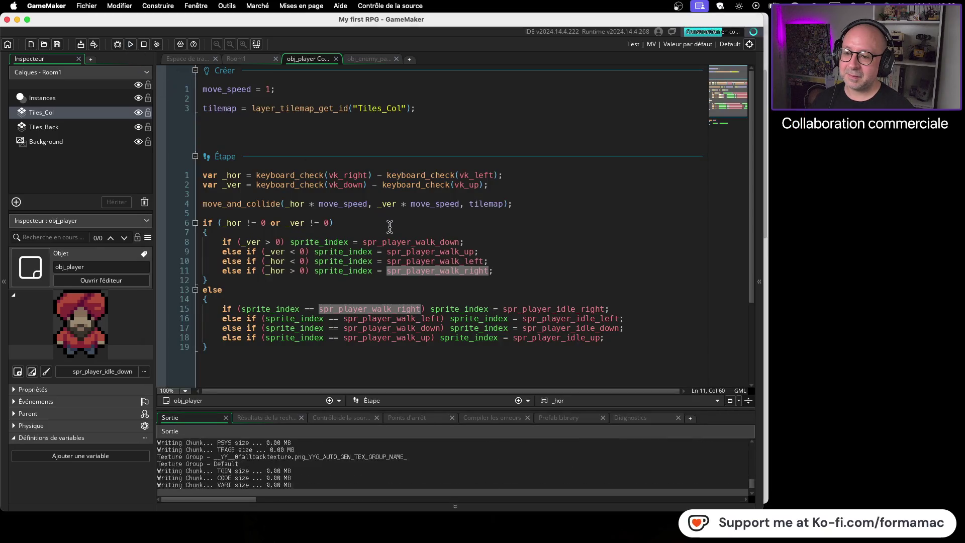
key(Right)
key(Down)
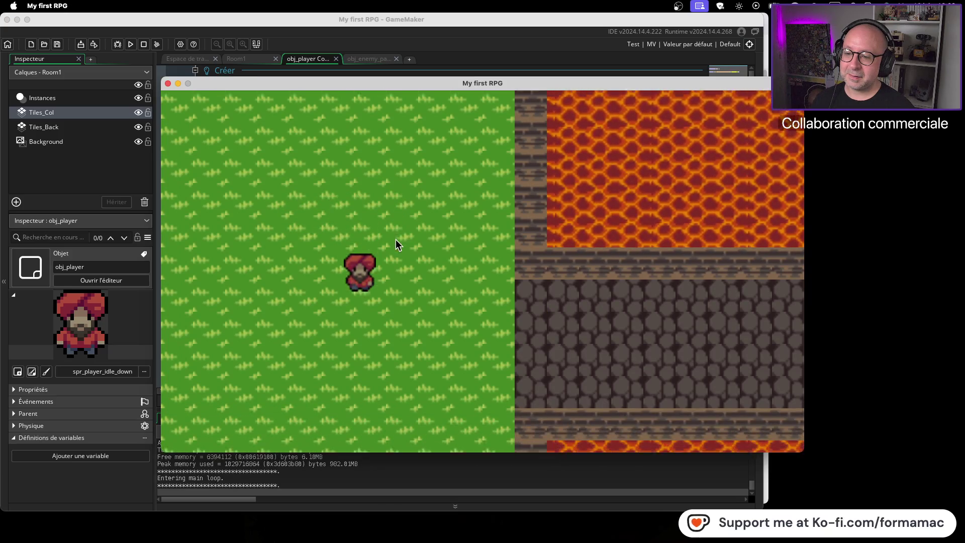
key(Down)
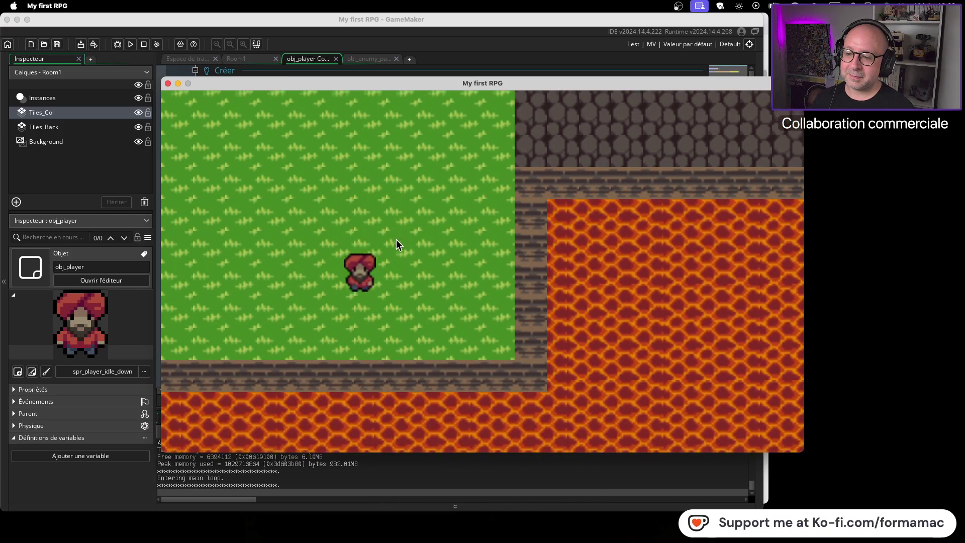
key(Right)
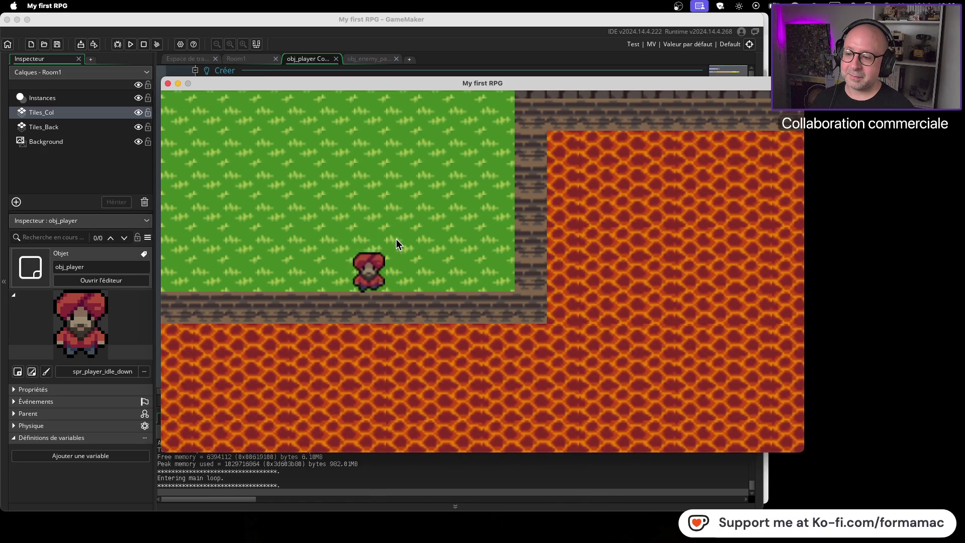
key(Right)
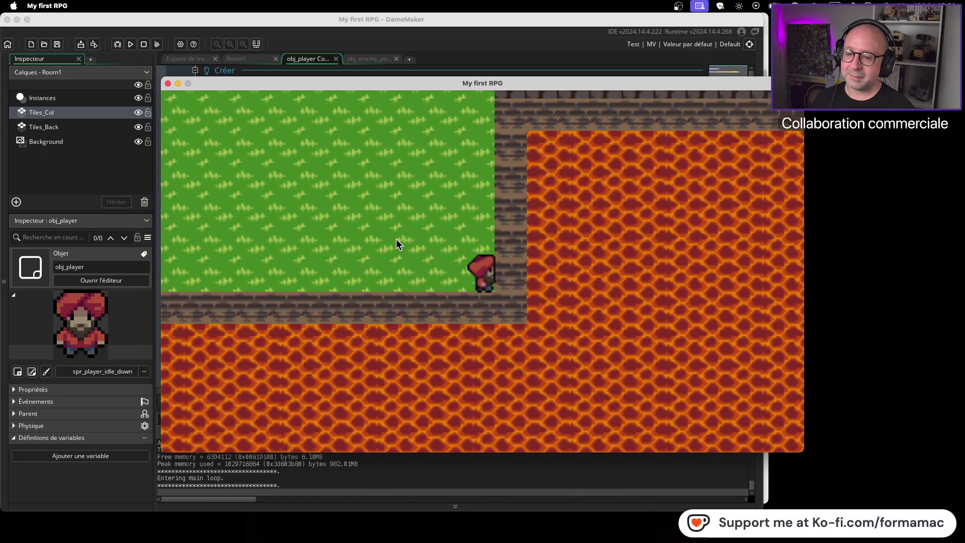
Close the game, change line 10's check to _hor > 0, and comment out line 11 with ///.
click(168, 84)
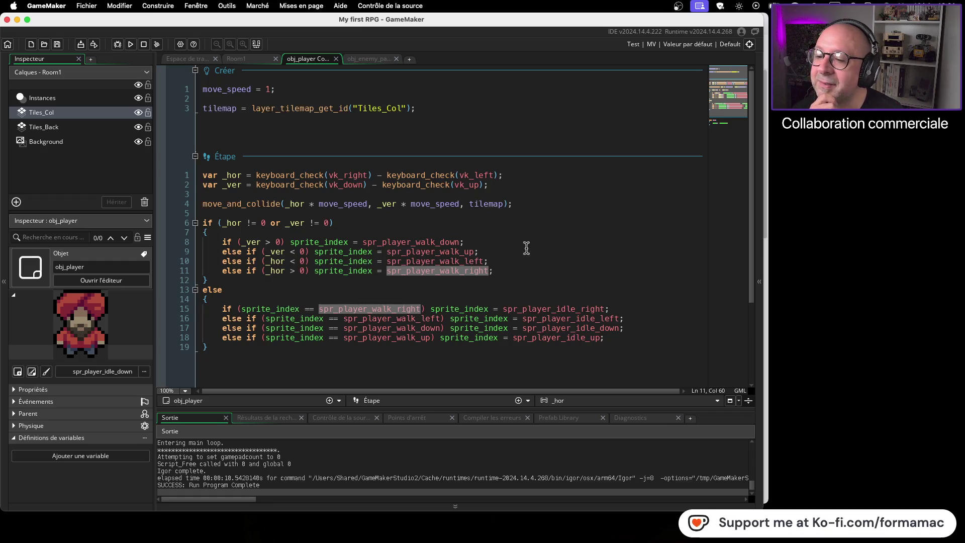
click(531, 266)
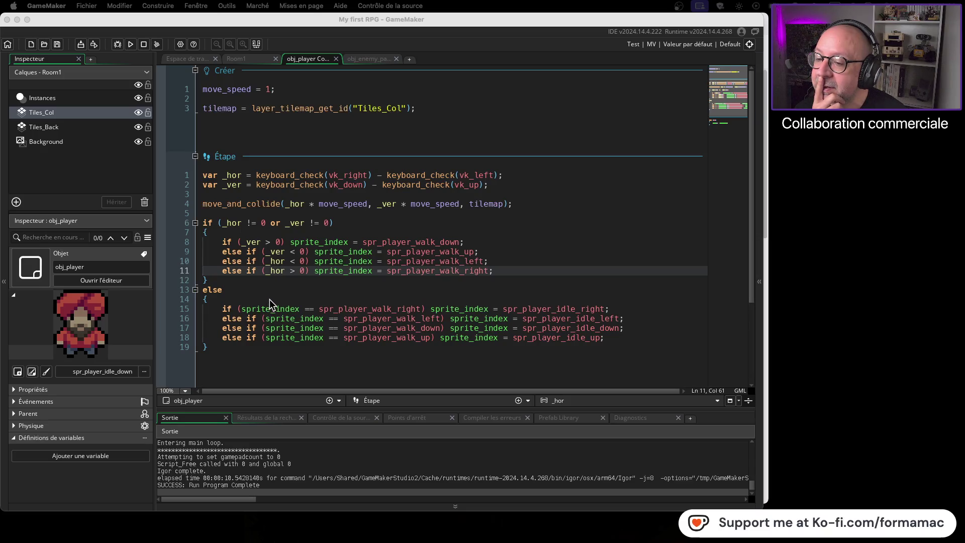
click(294, 261)
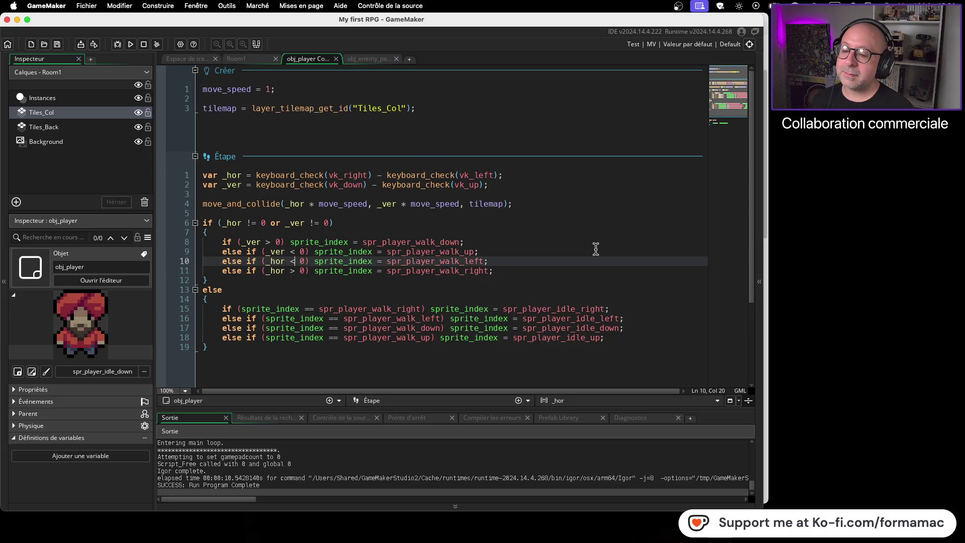
key(BackSpace)
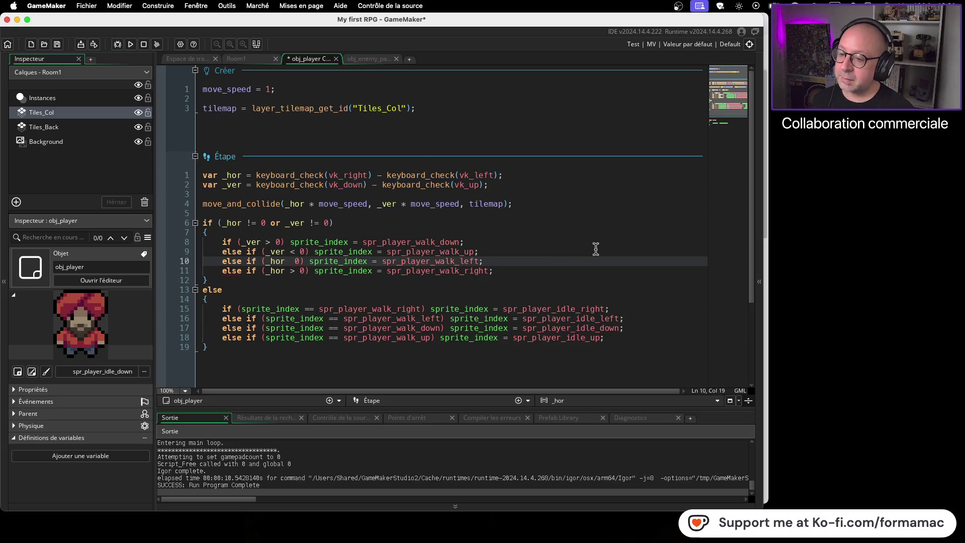
text(<)
key(BackSpace)
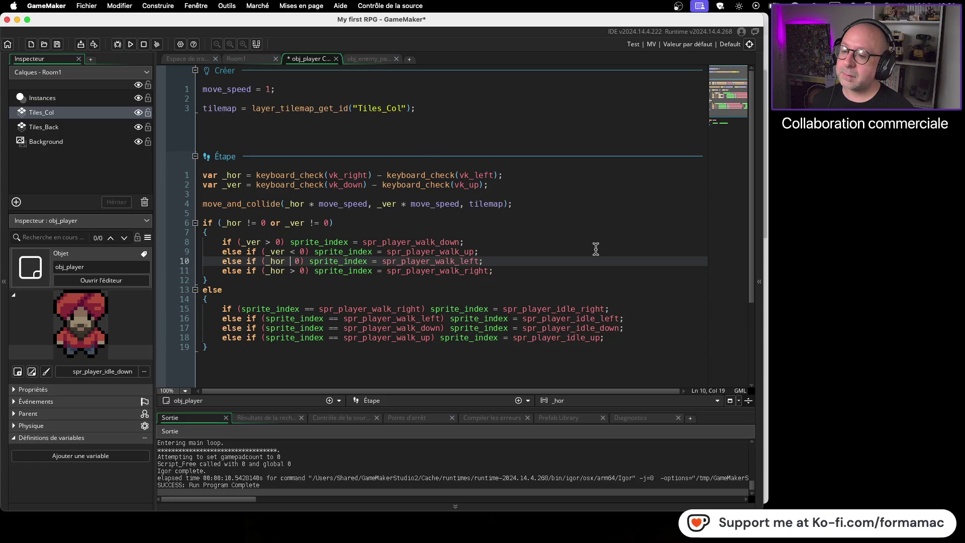
text(>)
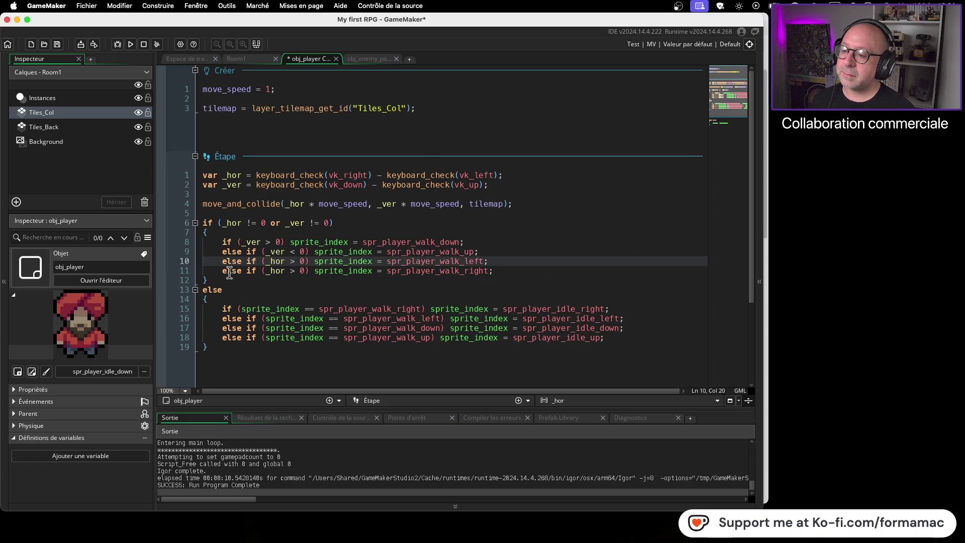
click(223, 271)
text(///)
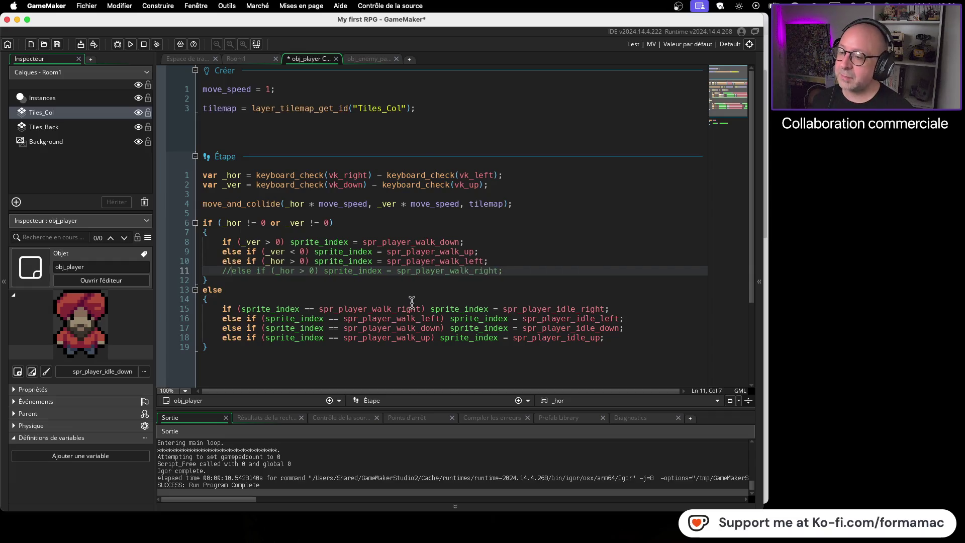
click(131, 44)
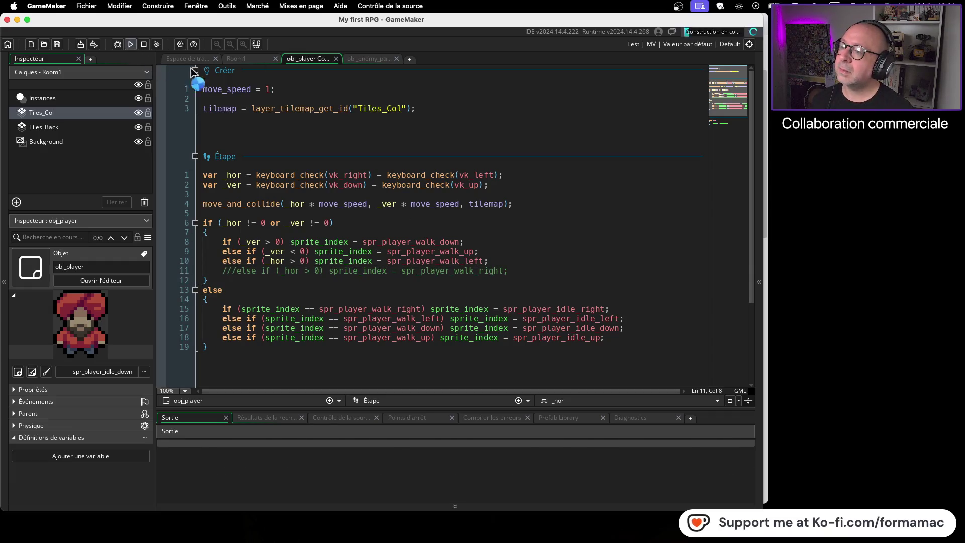
key(Right)
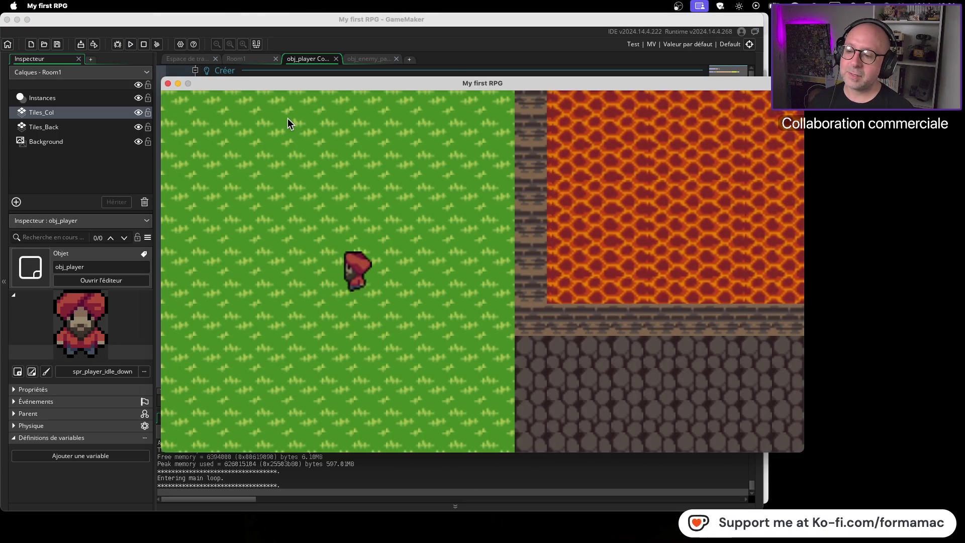
key(Left)
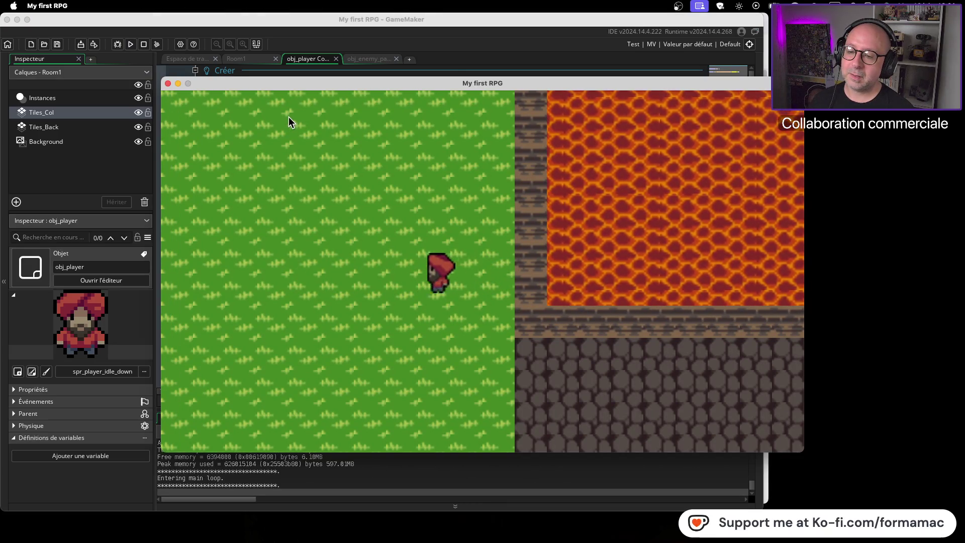
key(Right)
key(Up)
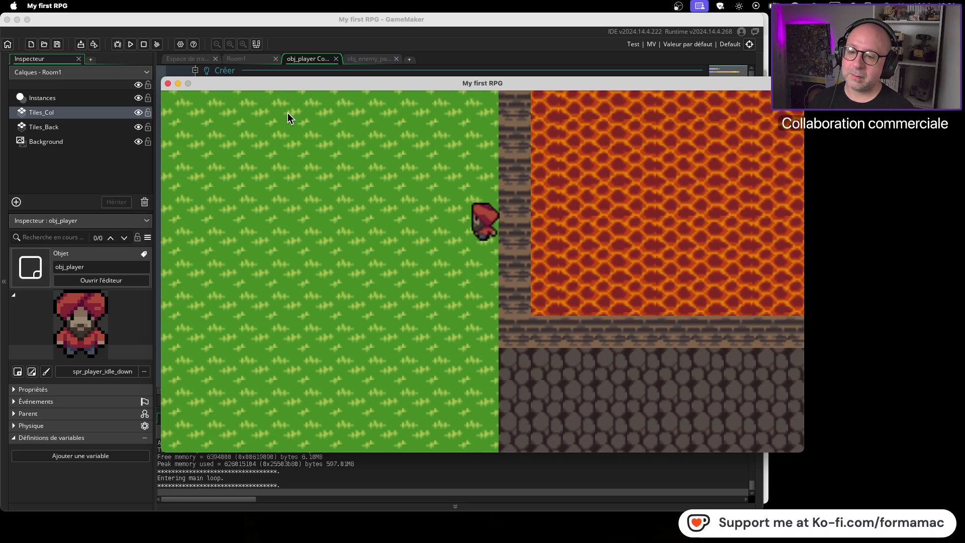
key(Left)
key(Right)
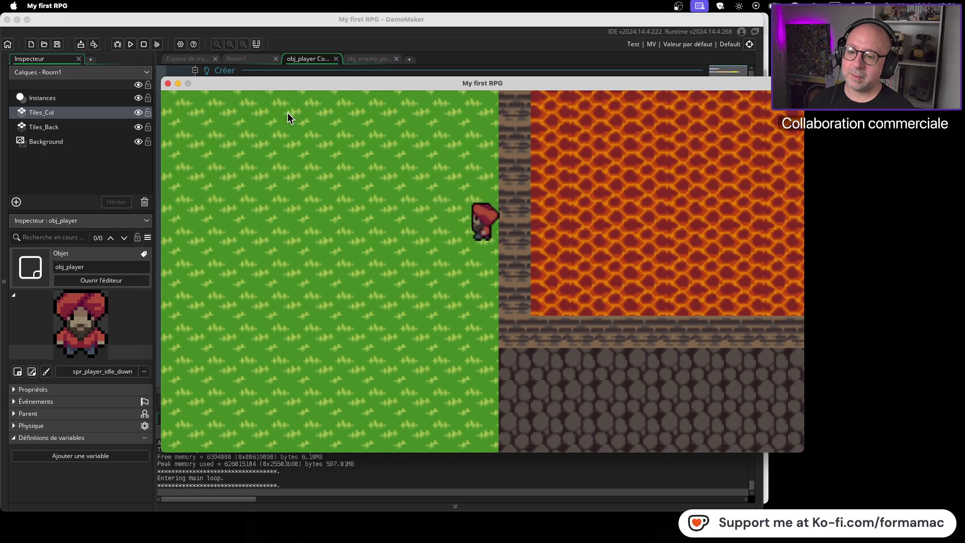
key(Left)
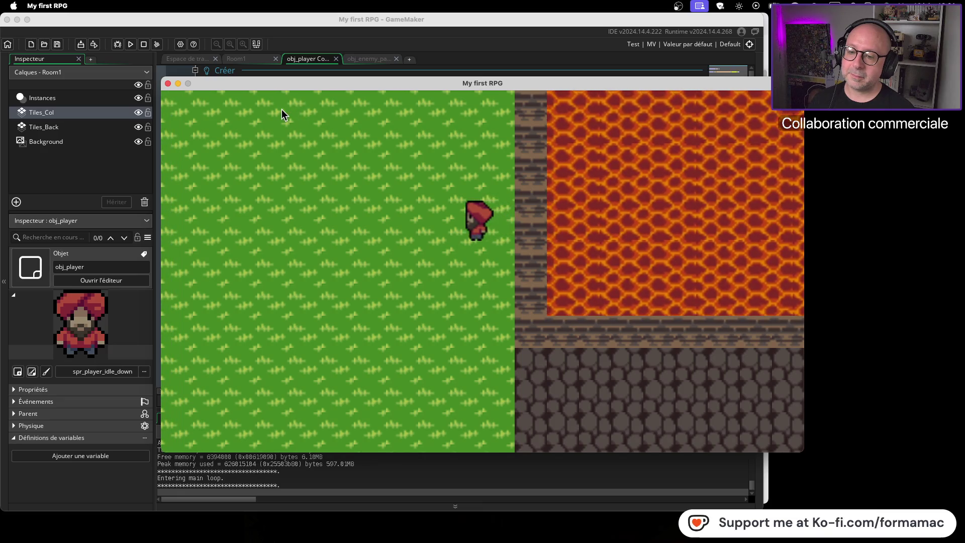
key(Right)
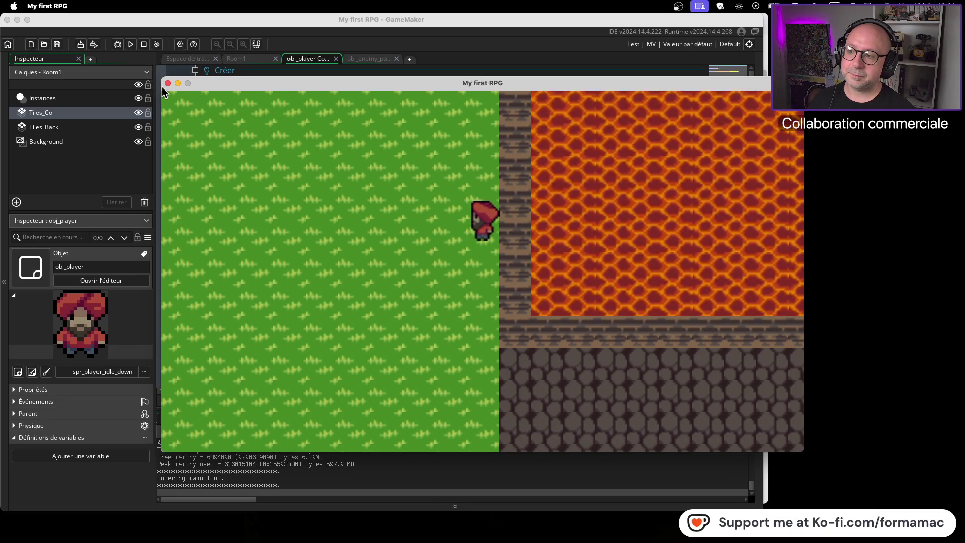
click(165, 82)
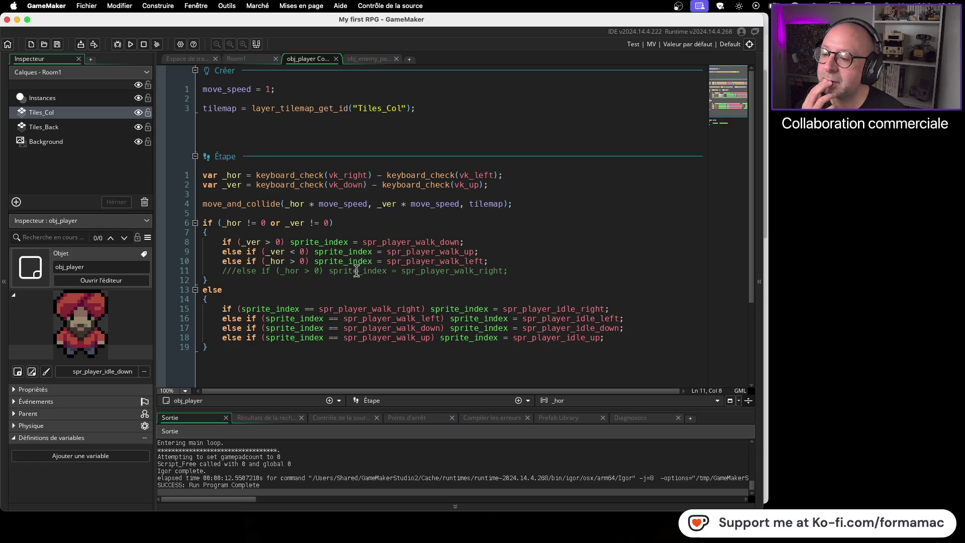
Uncomment the walk-right line 11 and comment out the walk-left line 10 with ///.
click(236, 271)
key(BackSpace)
key(BackSpace)
key(BackSpace)
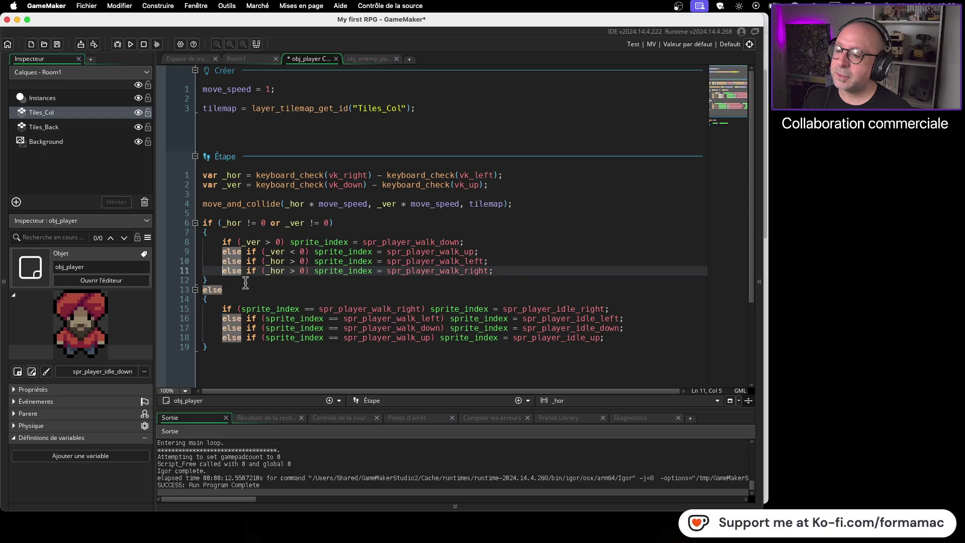
click(223, 261)
text(///)
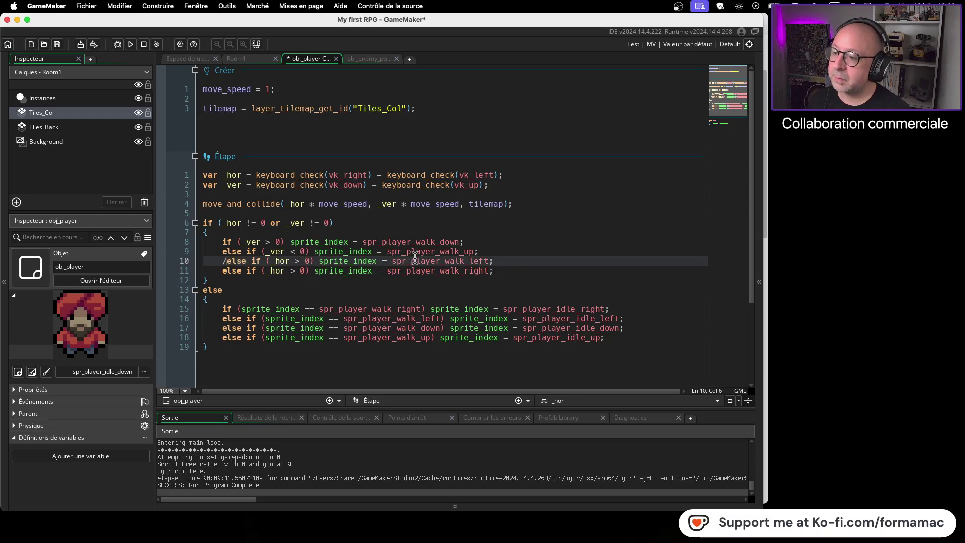
click(130, 45)
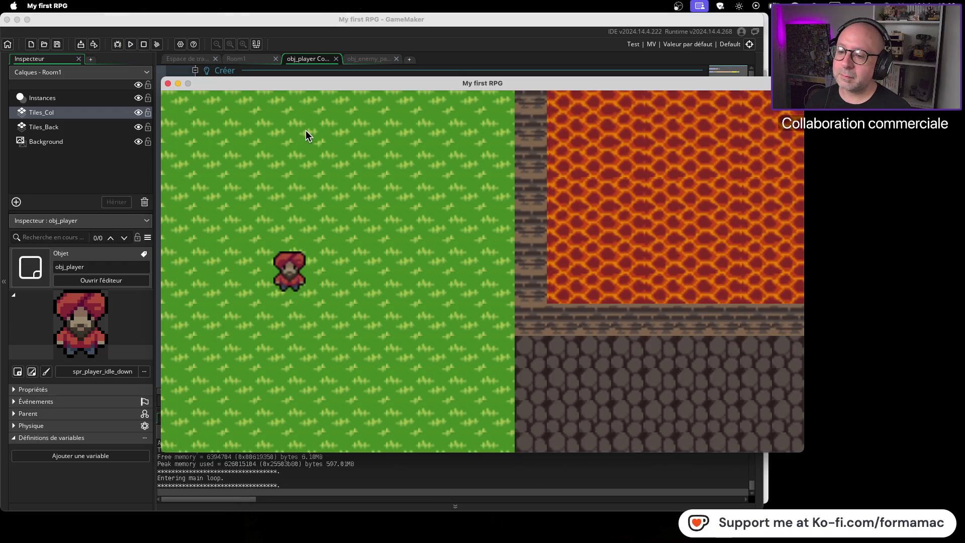
key(Right)
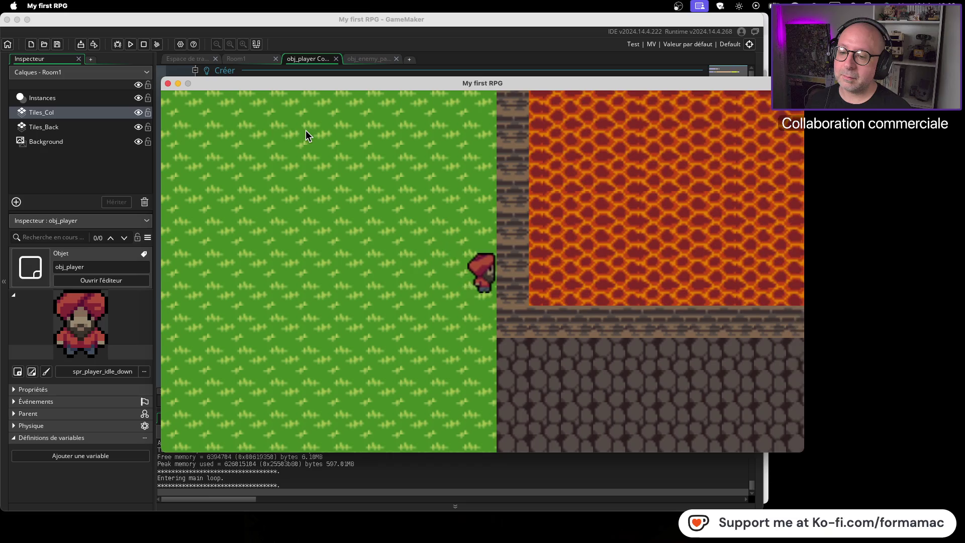
key(Left)
key(Right)
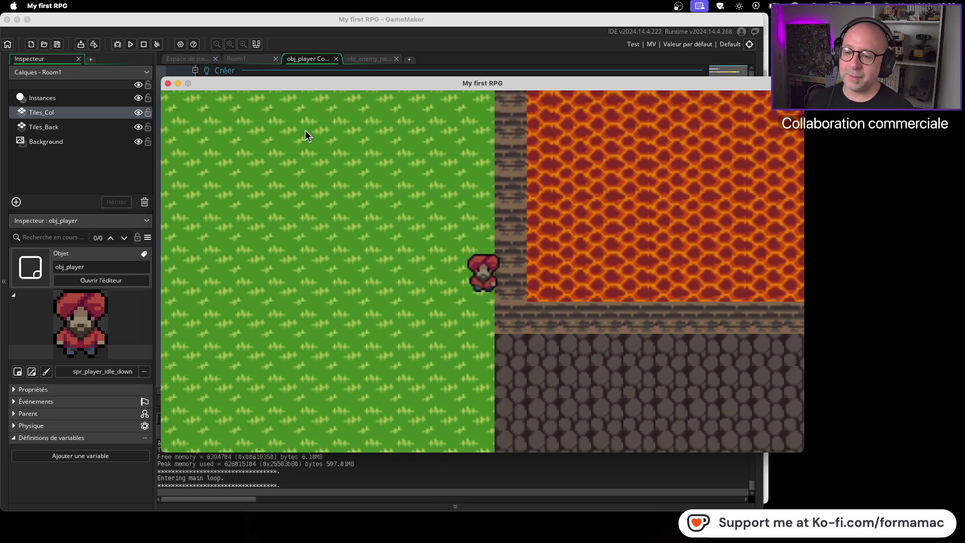
key(Down)
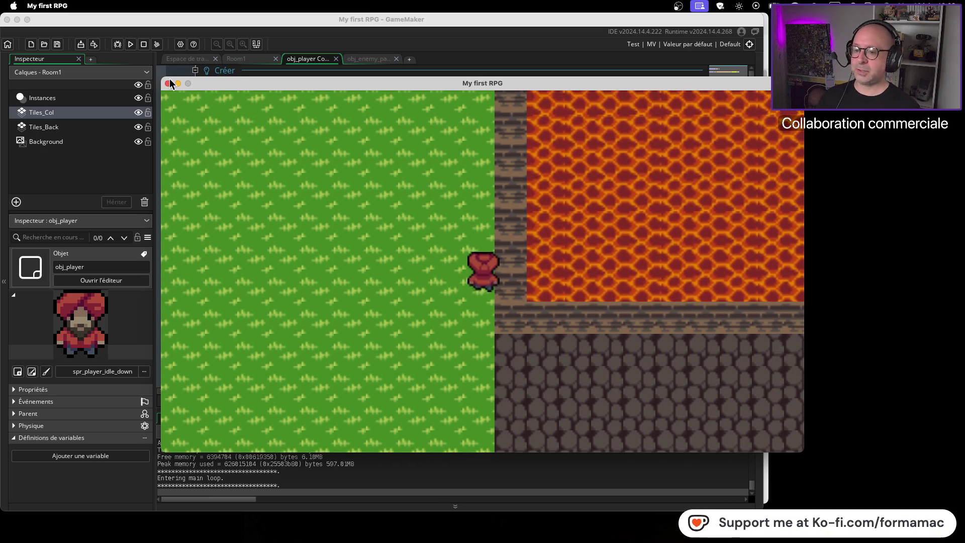
click(167, 83)
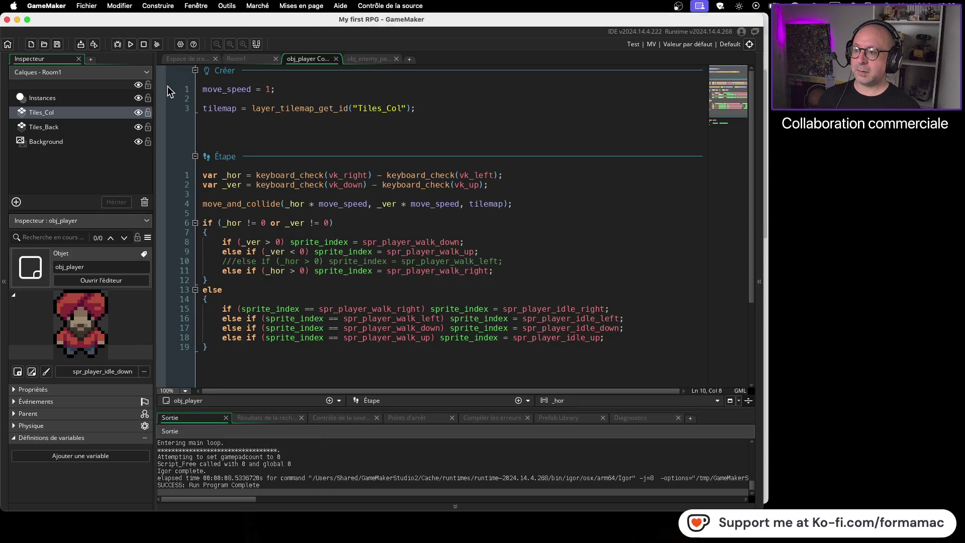
click(129, 45)
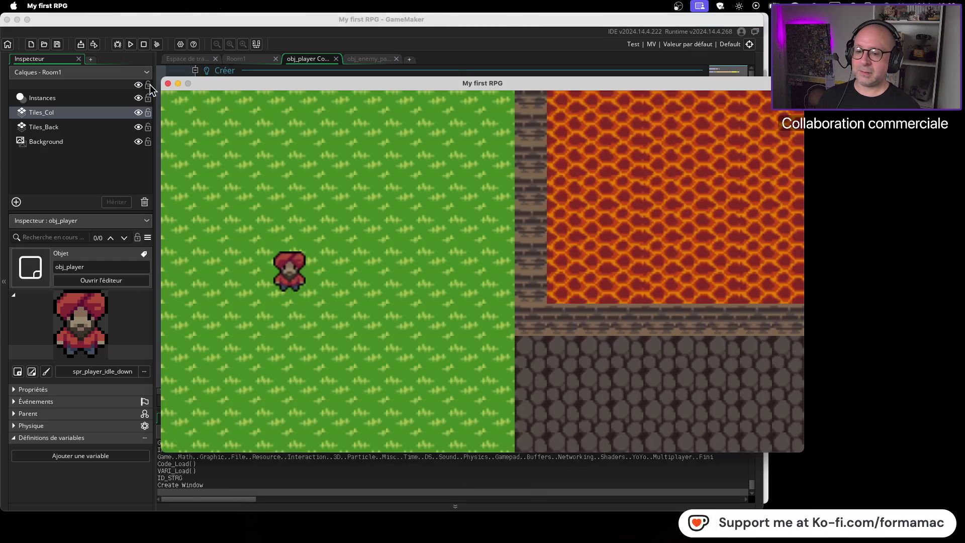
key(Right)
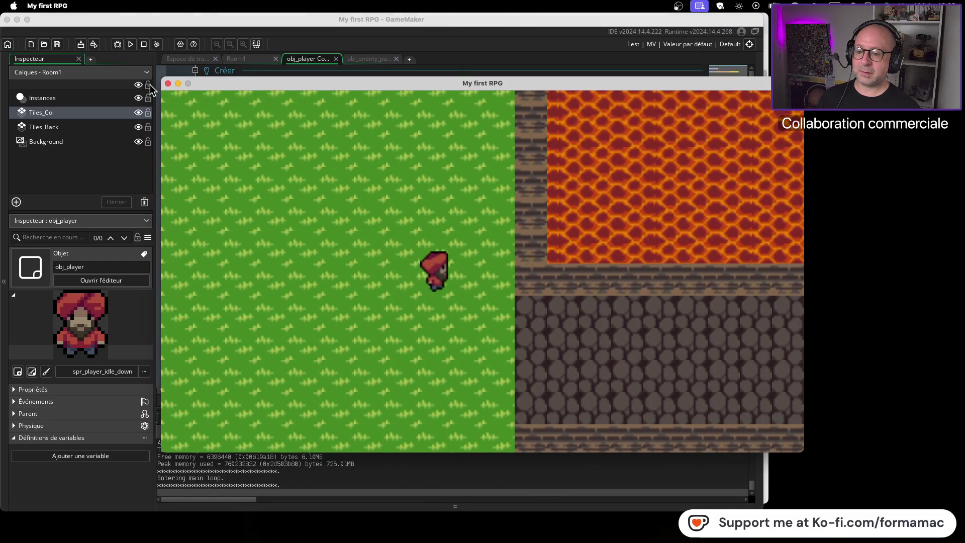
key(Up)
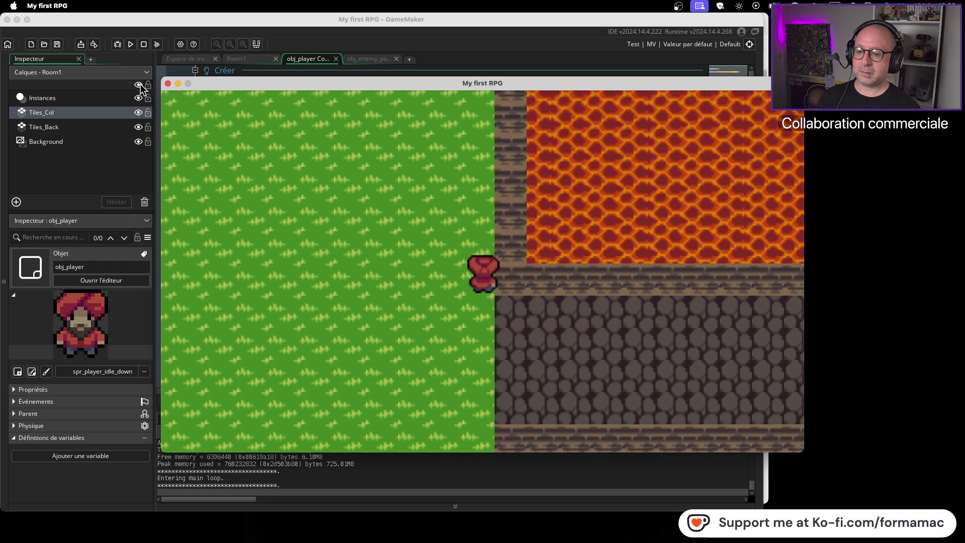
click(168, 84)
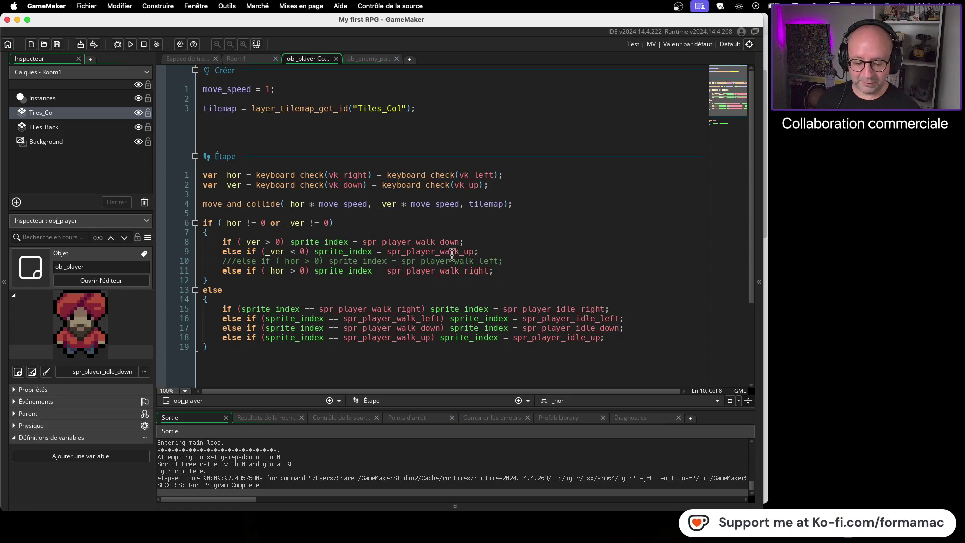
Remove the /// from the walk-left line 10.
mouse_move(461, 254)
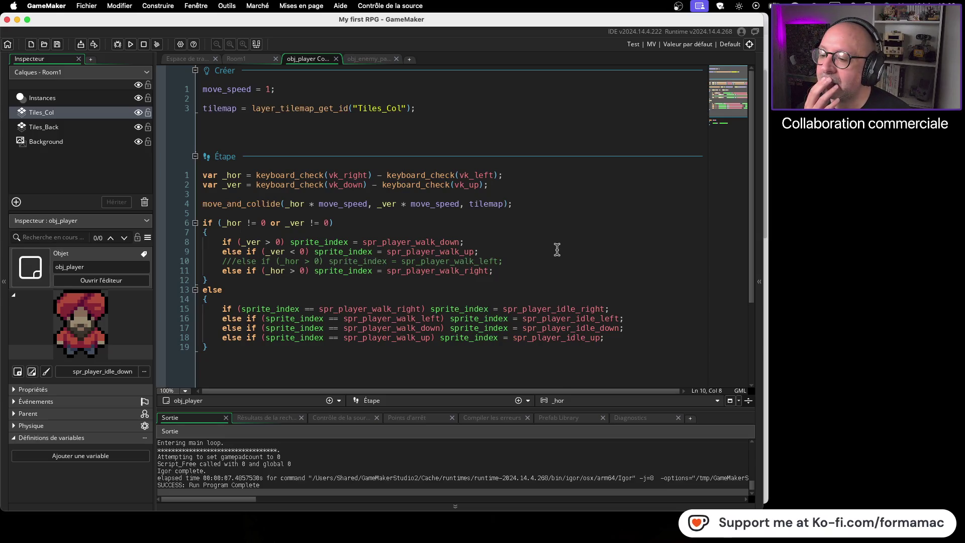
click(237, 262)
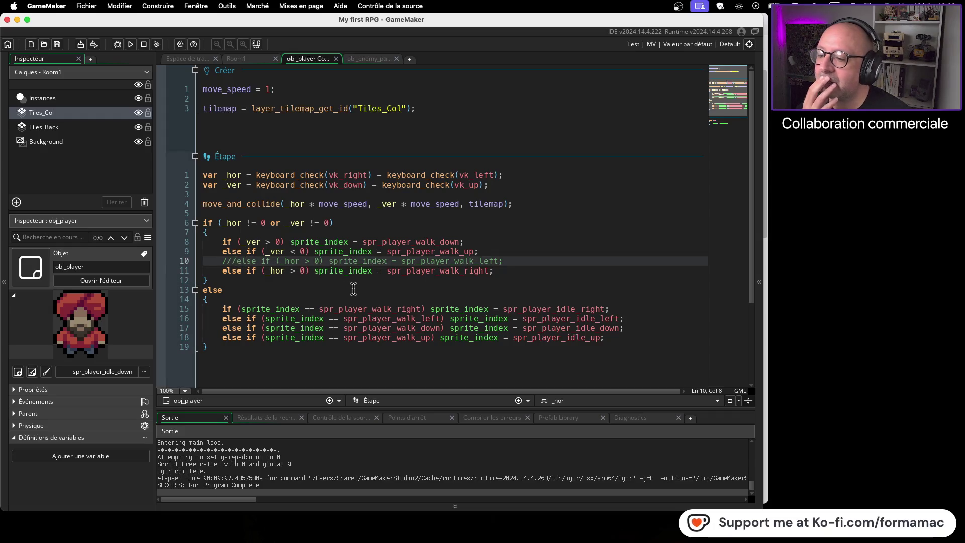
key(BackSpace)
key(BackSpace)
key(BackSpace)
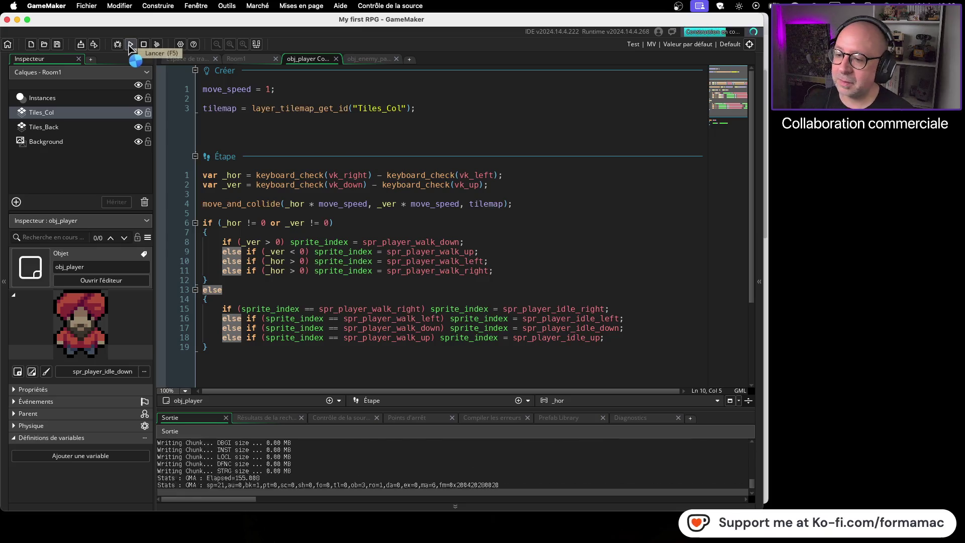
Walk the player left and right in the running game to check its facing, then close it.
key(Right)
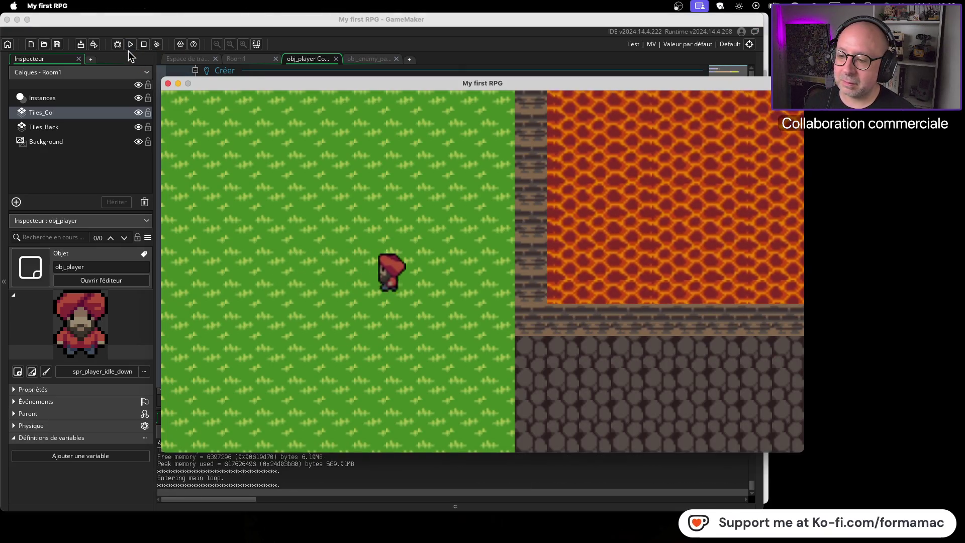
key(Left)
key(Down)
key(Right)
key(Left)
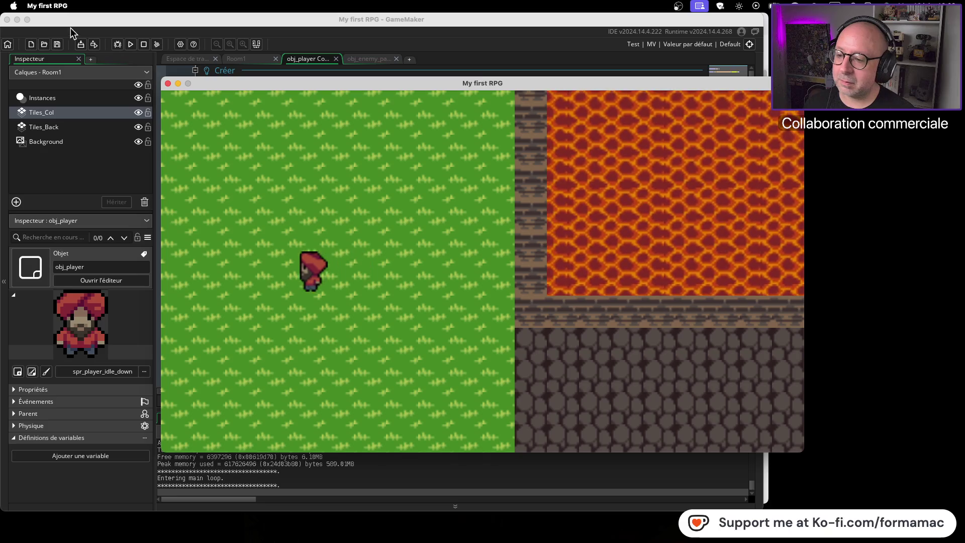
key(Right)
click(168, 84)
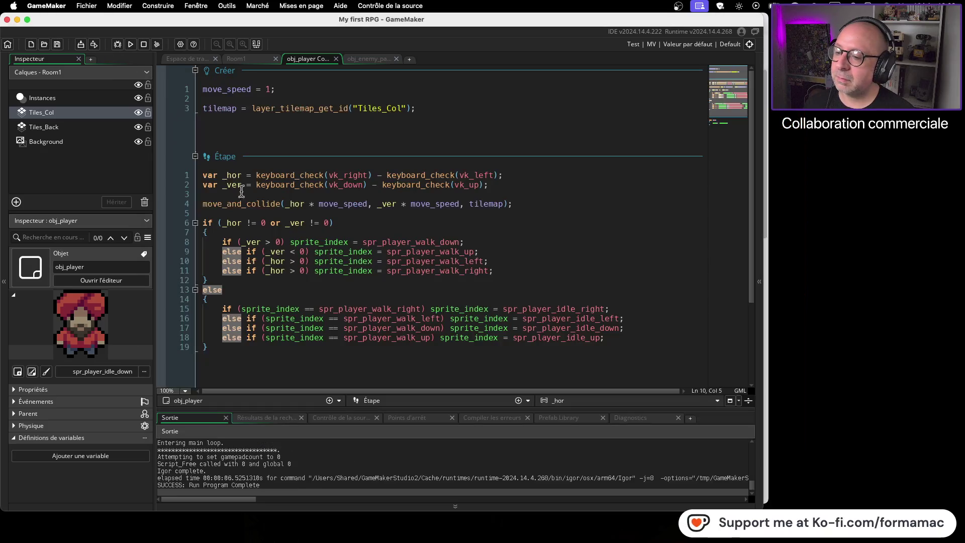
Change line 11's _hor comparison sign to <.
click(295, 264)
key(Down)
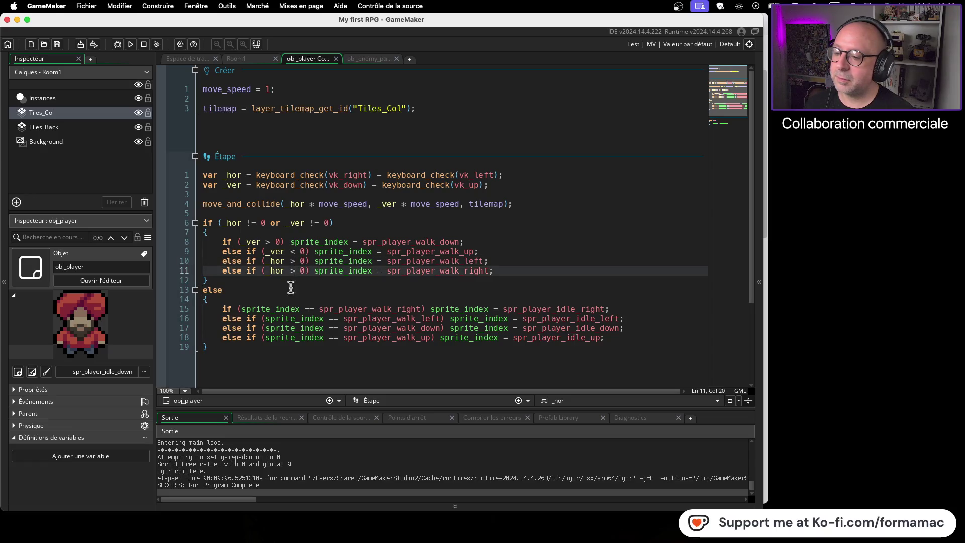
key(BackSpace)
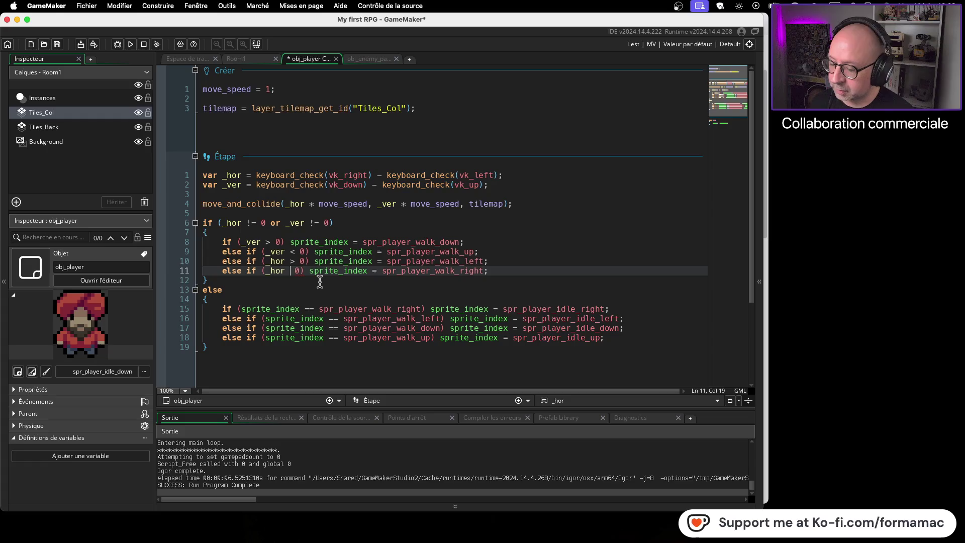
text(<)
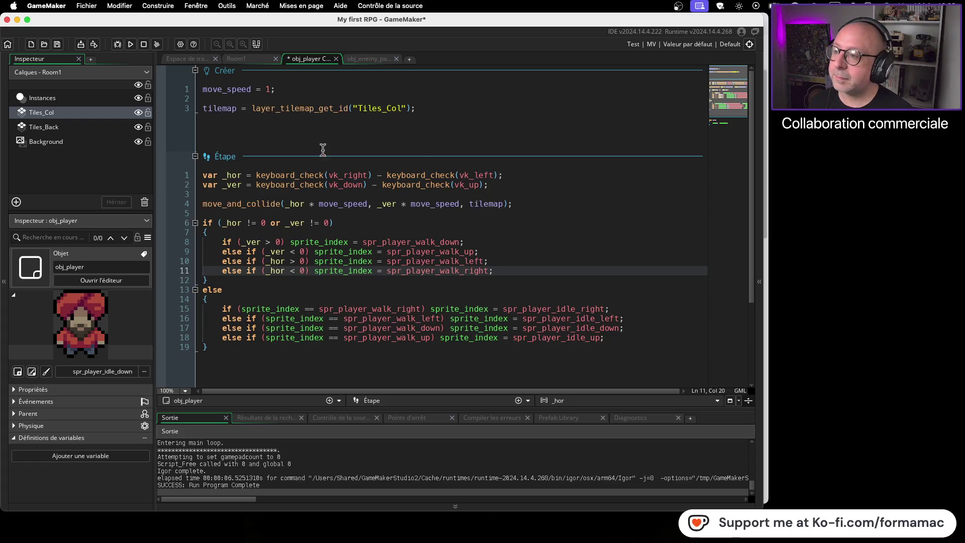
Run the game, walk the player right and left to check facing, then close it.
click(130, 44)
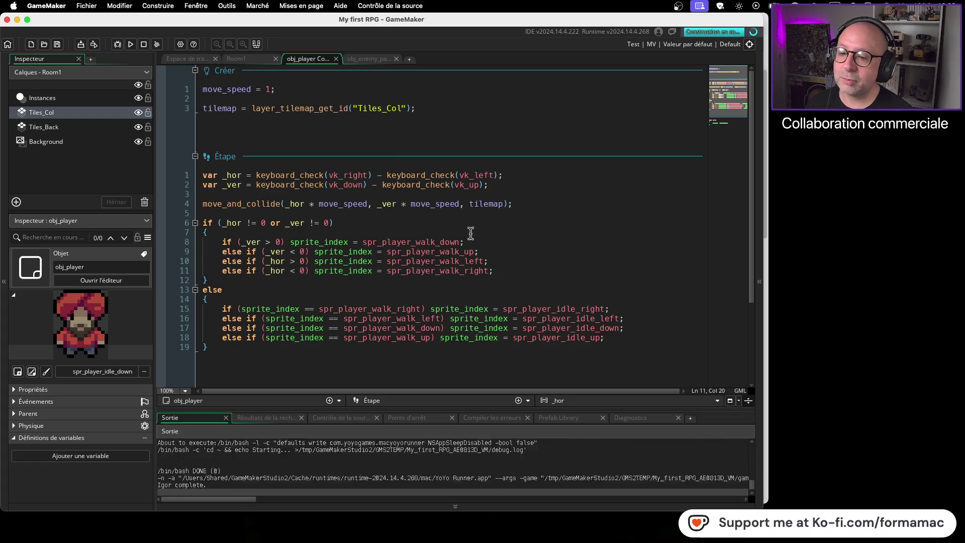
key(Right)
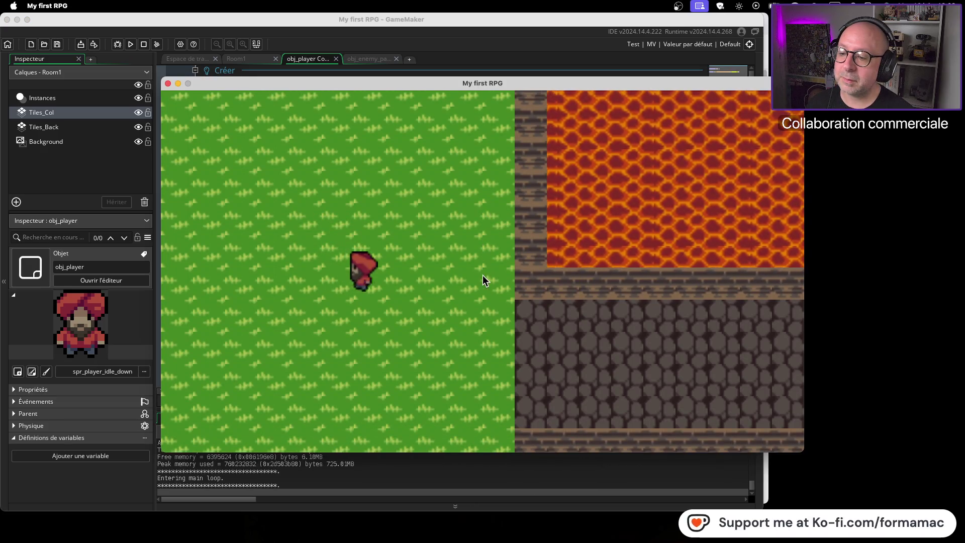
key(Left)
key(Right)
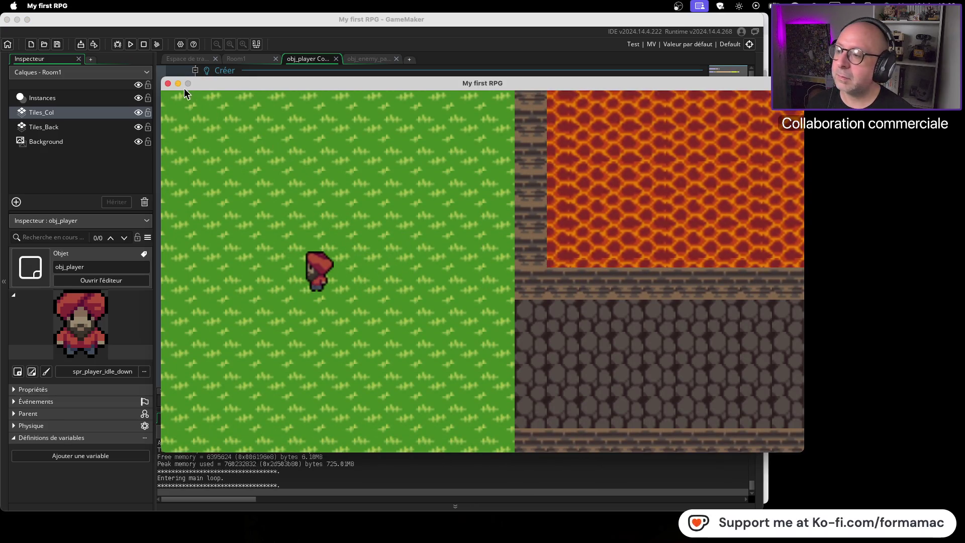
click(168, 84)
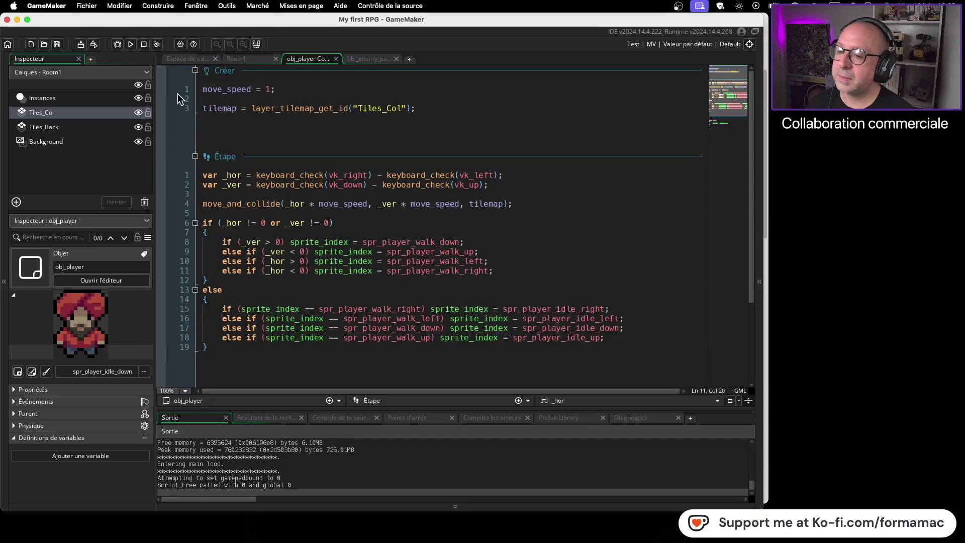
Set line 10 to _hor < 0 and line 11 to _hor > 0, then save and run with F5.
click(294, 260)
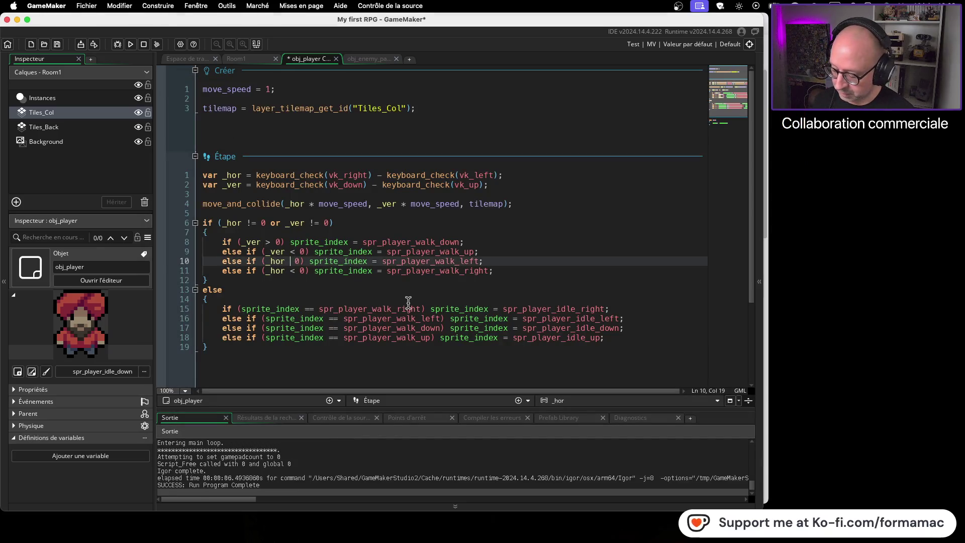
key(BackSpace)
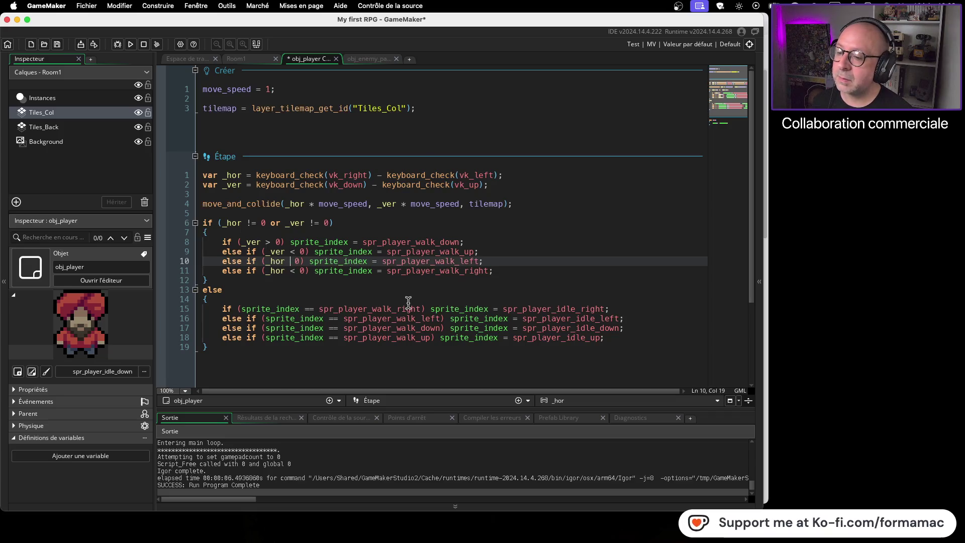
text(<)
key(Down)
key(BackSpace)
text(>)
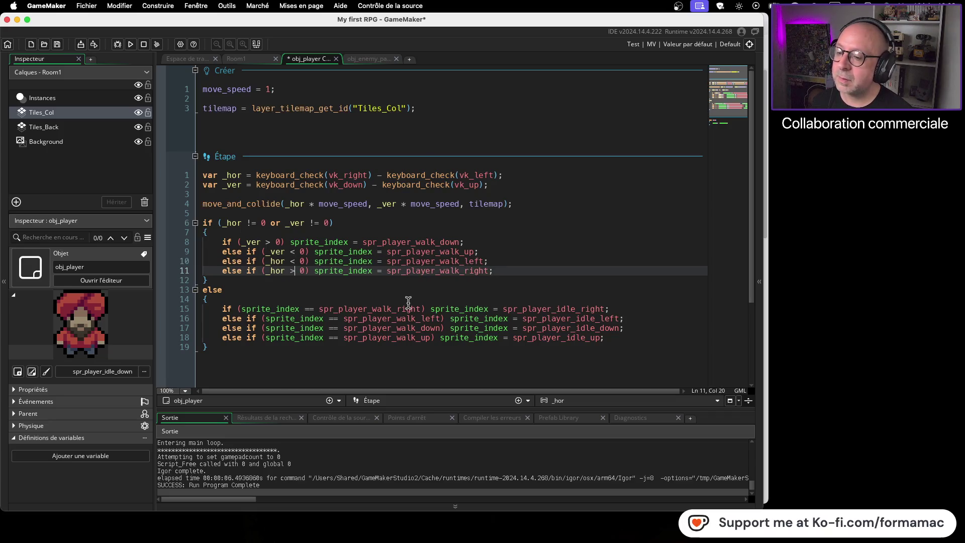
key(F5)
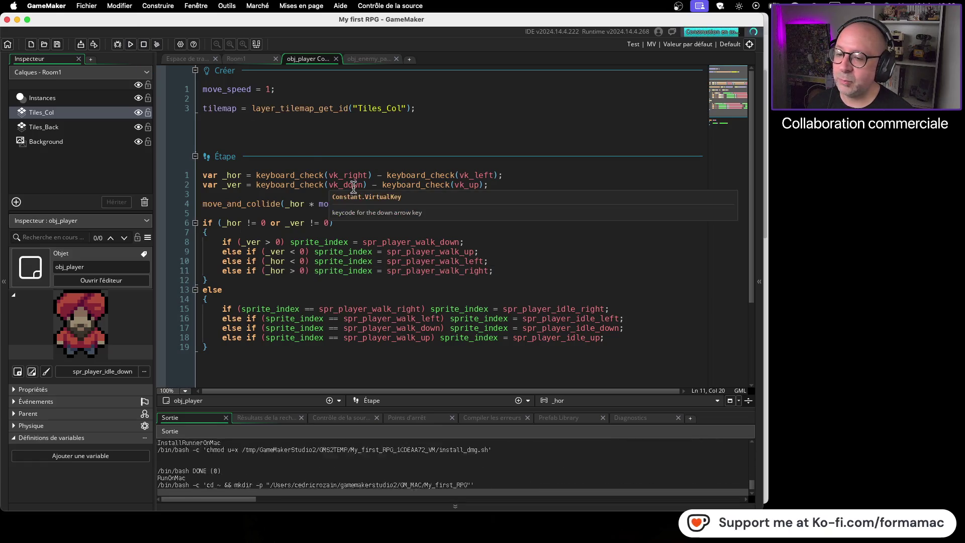
Walk the player right, up, down and left across the grass and stone path, then close the game.
key(Right)
key(Down)
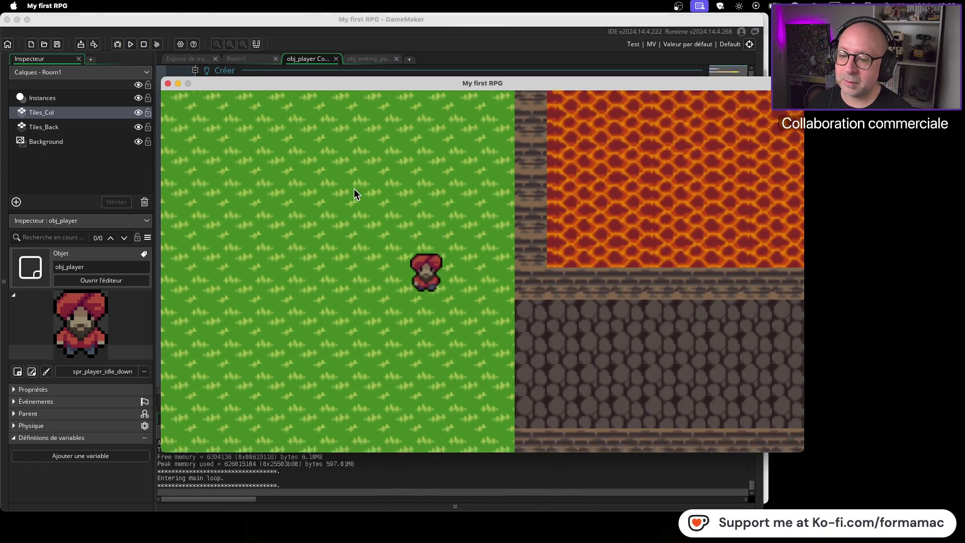
key(Right)
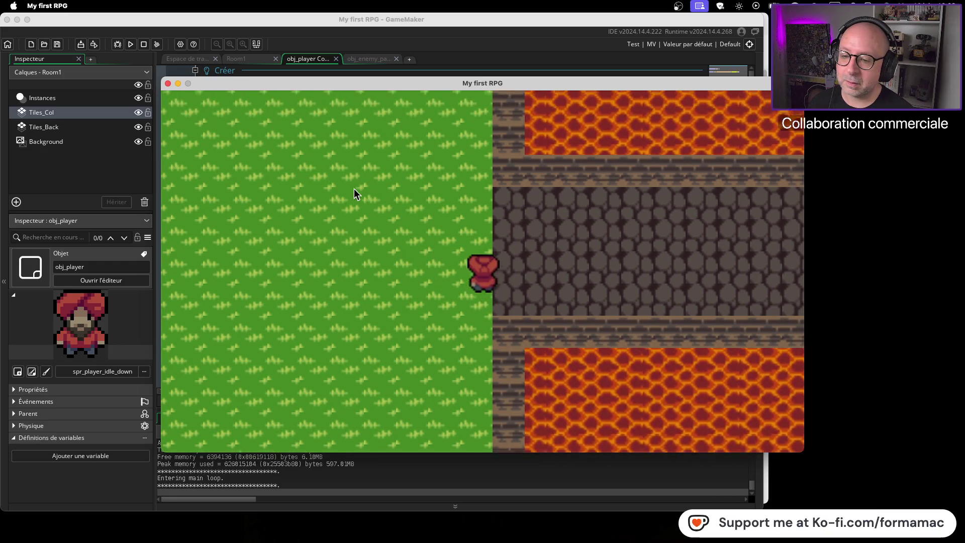
key(Up)
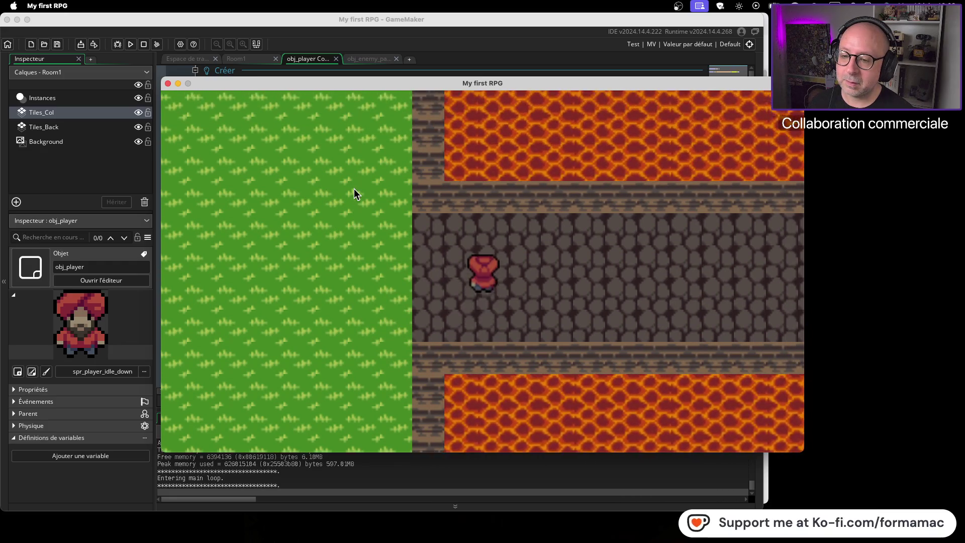
key(Right)
key(Down)
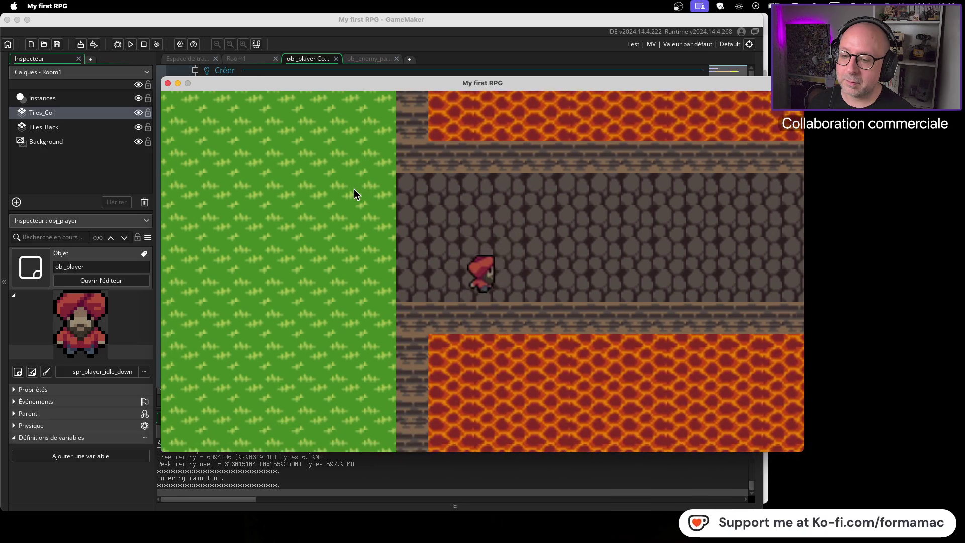
key(Right)
key(Down)
key(Left)
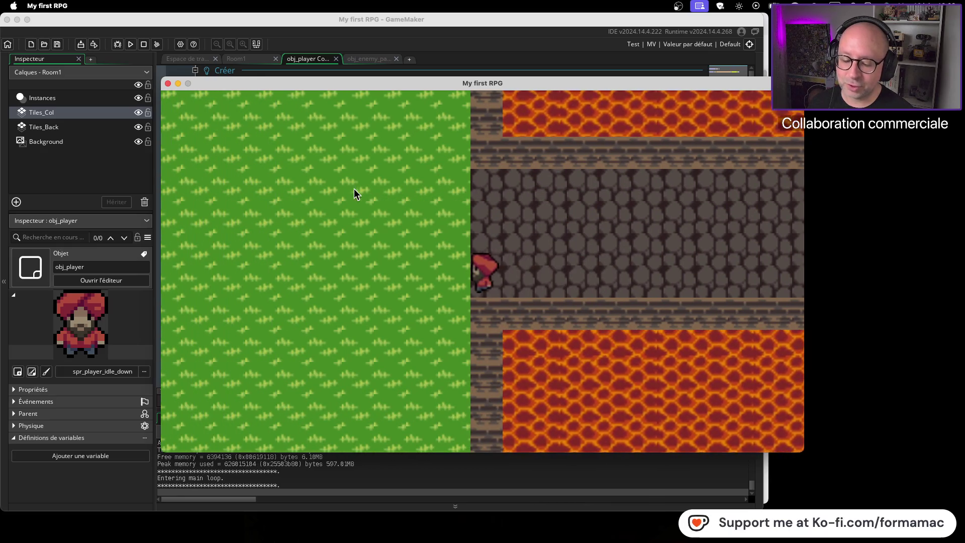
key(Down)
key(Right)
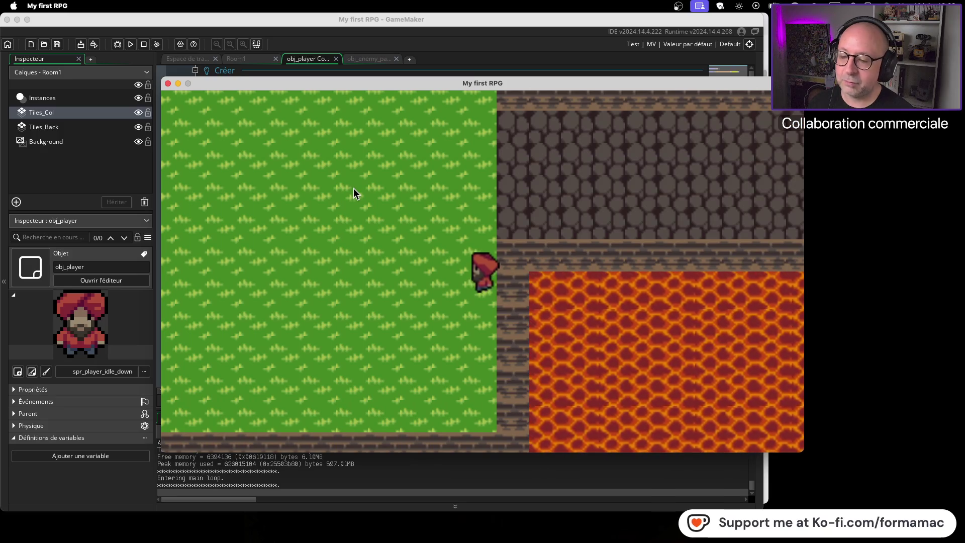
click(168, 83)
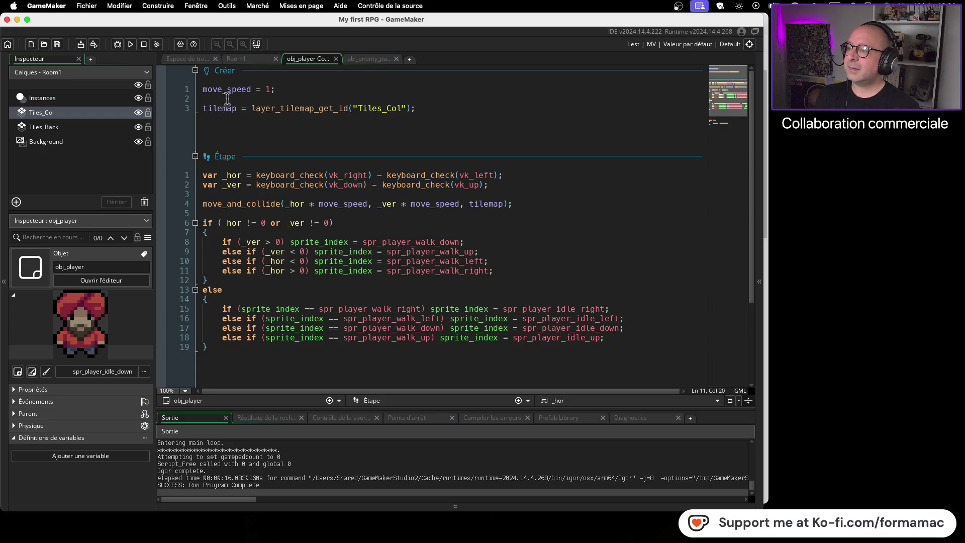
Open Room1, look at the TileSet1 workspace and obj_player code tabs, then reopen Room1 at Tiles_Col.
click(93, 115)
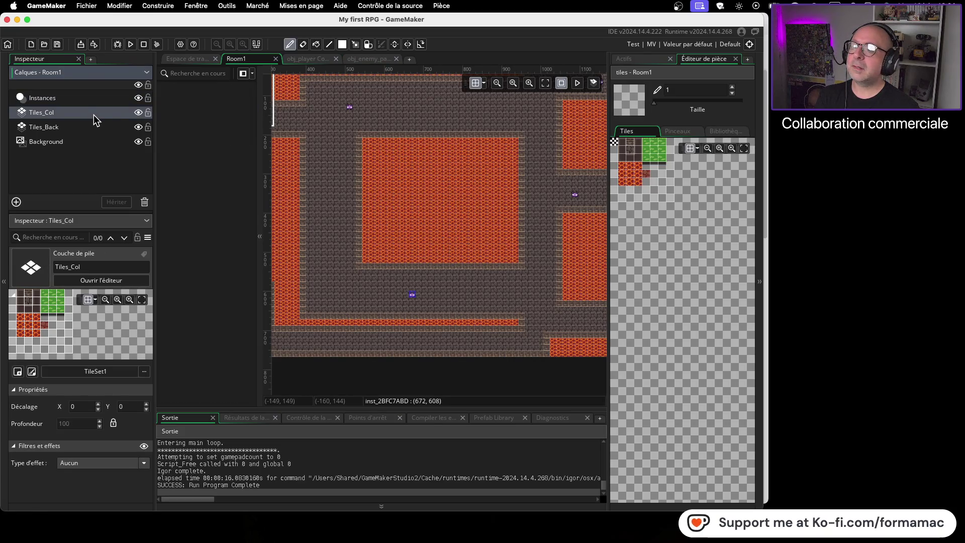
click(198, 61)
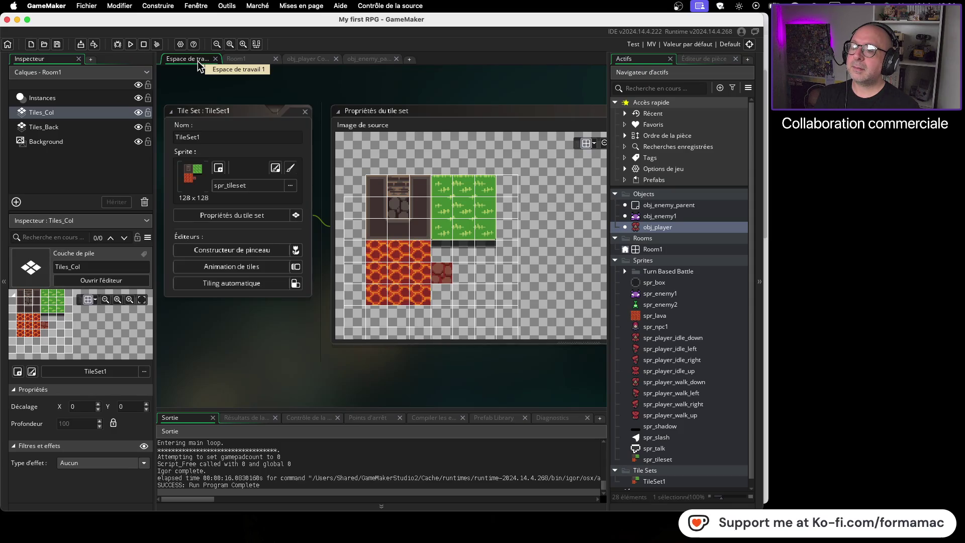
click(237, 60)
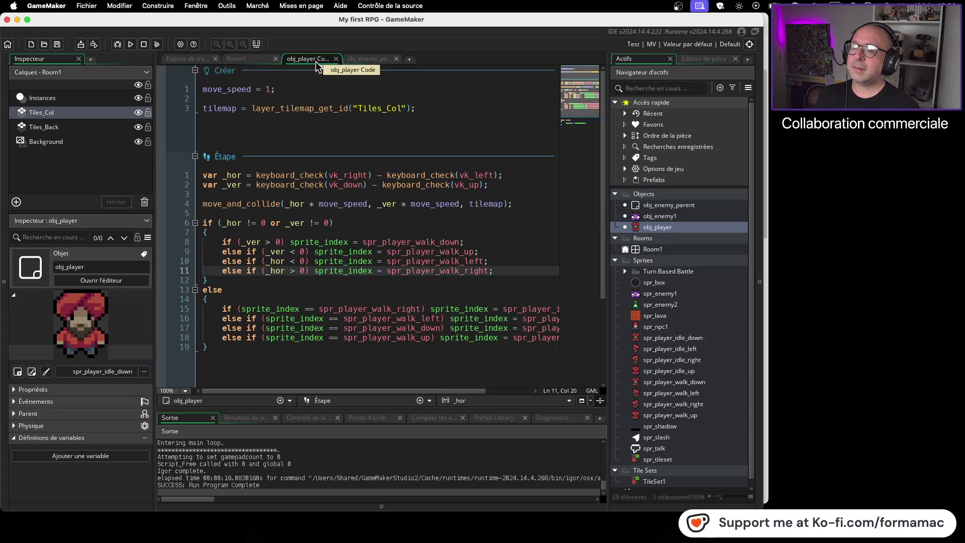
click(308, 60)
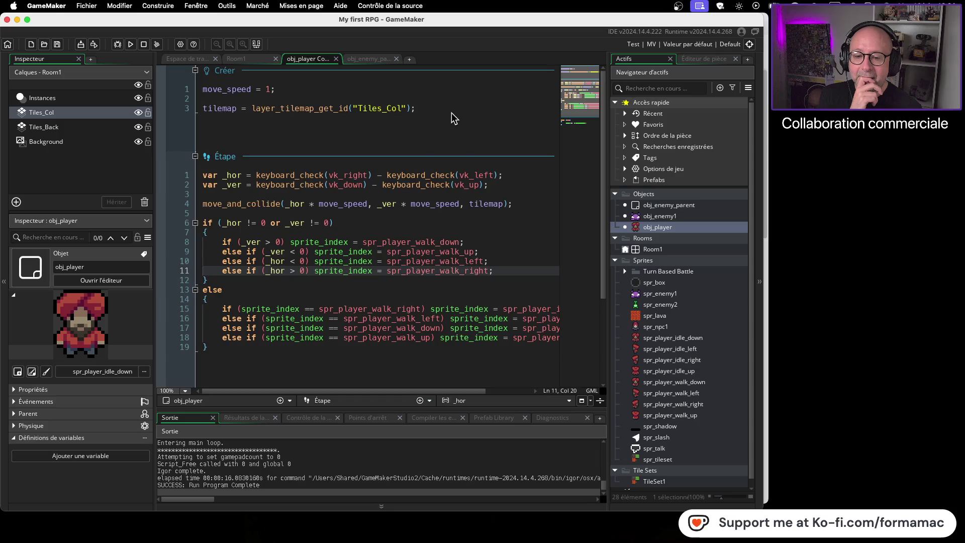
scroll(688, 268, down, 1)
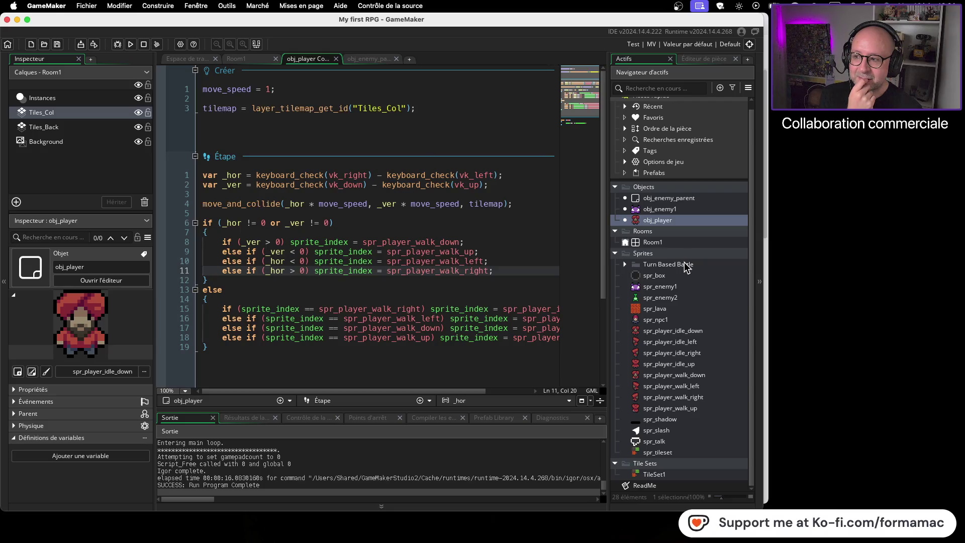
click(74, 114)
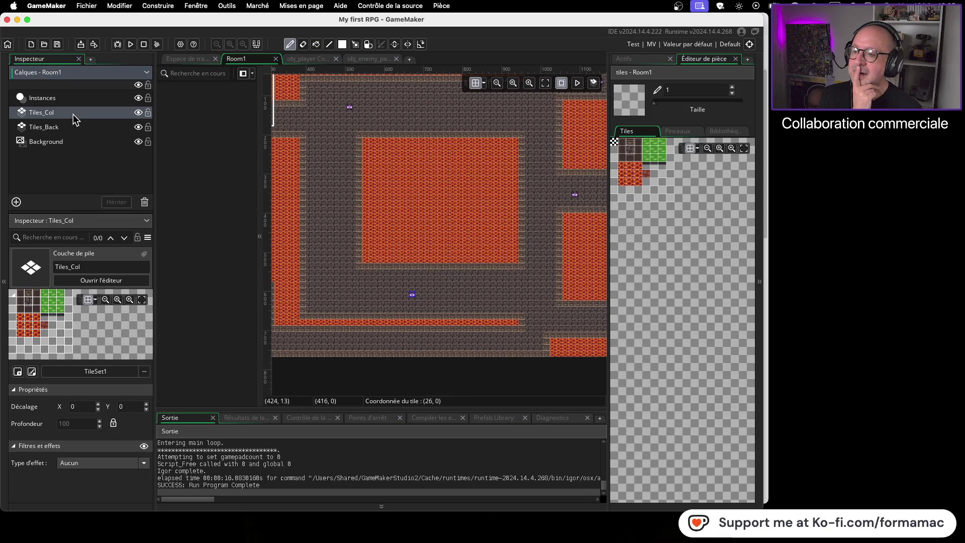
Toggle Tiles_Col's visibility repeatedly to compare collision tiles, leave it shown, and return to obj_player's code.
click(138, 112)
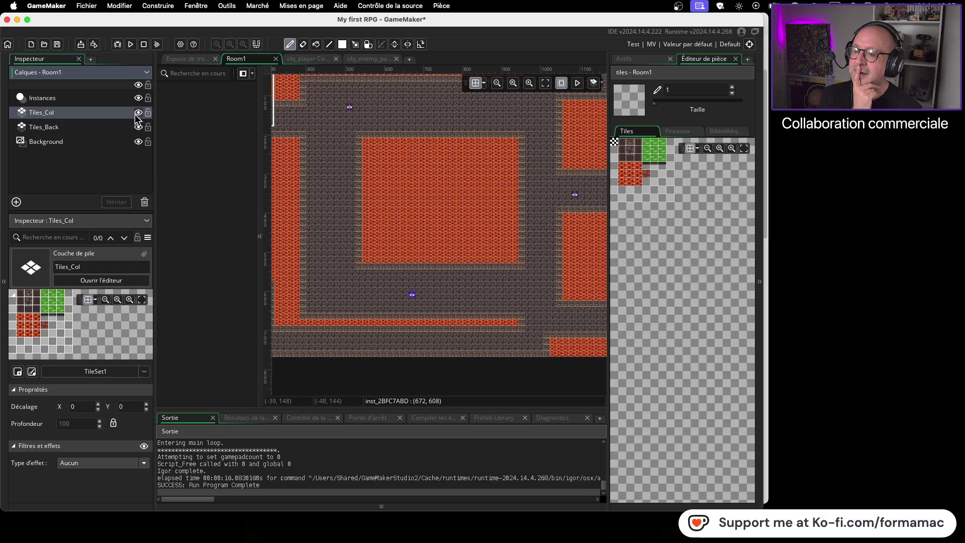
scroll(397, 187, left, 5)
scroll(490, 210, left, 2)
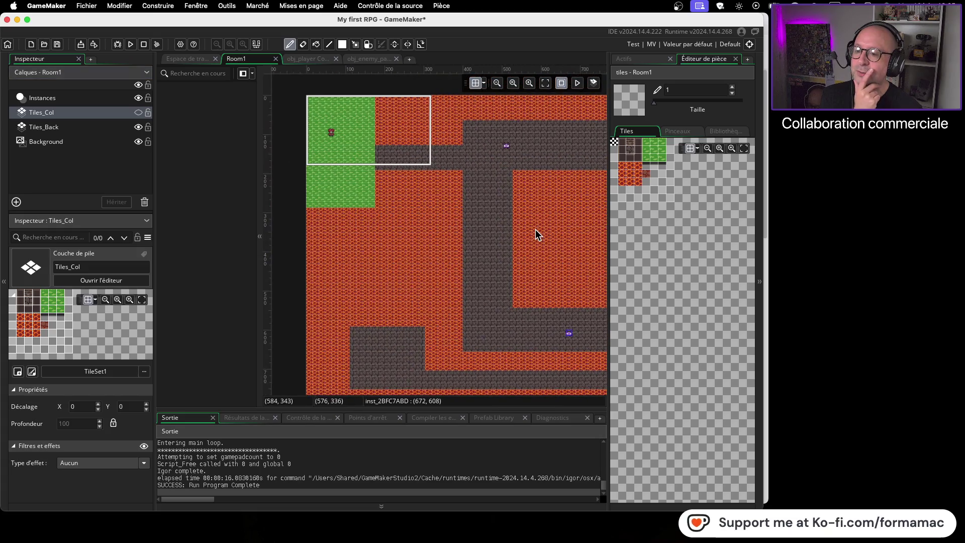
click(139, 113)
click(139, 112)
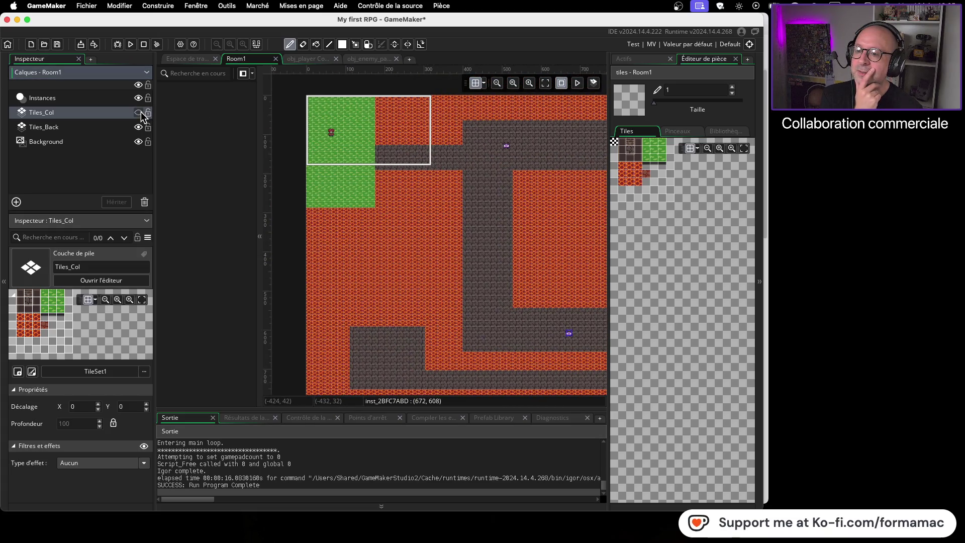
click(139, 112)
click(139, 112)
click(138, 112)
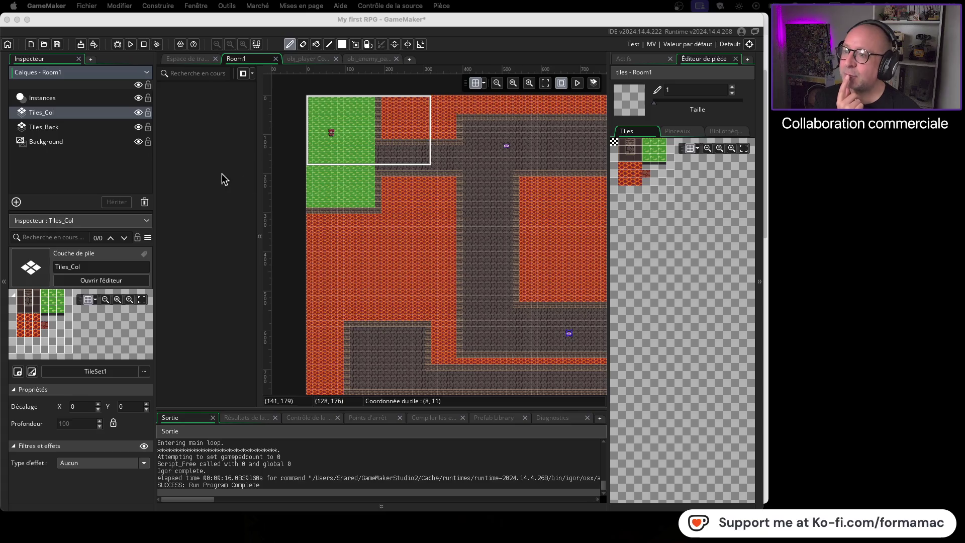
click(479, 29)
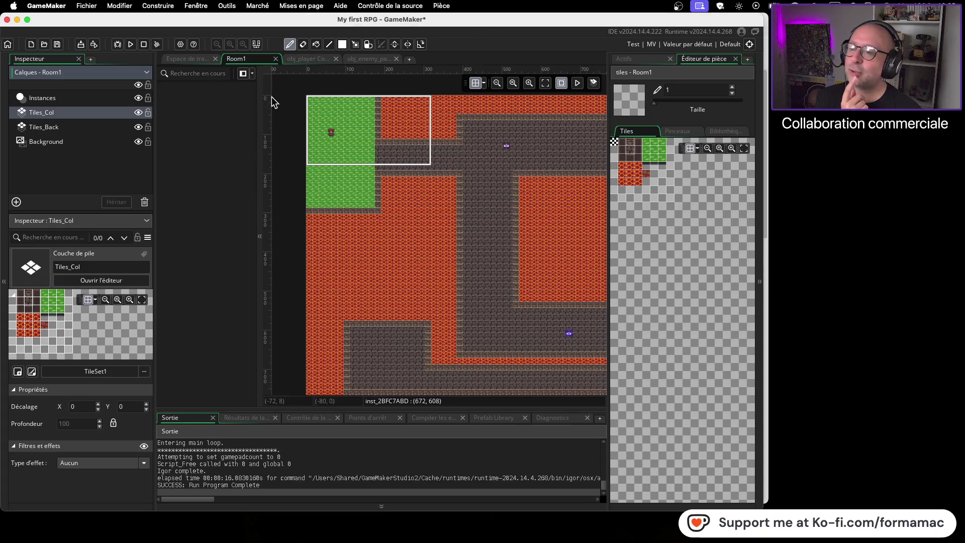
click(306, 59)
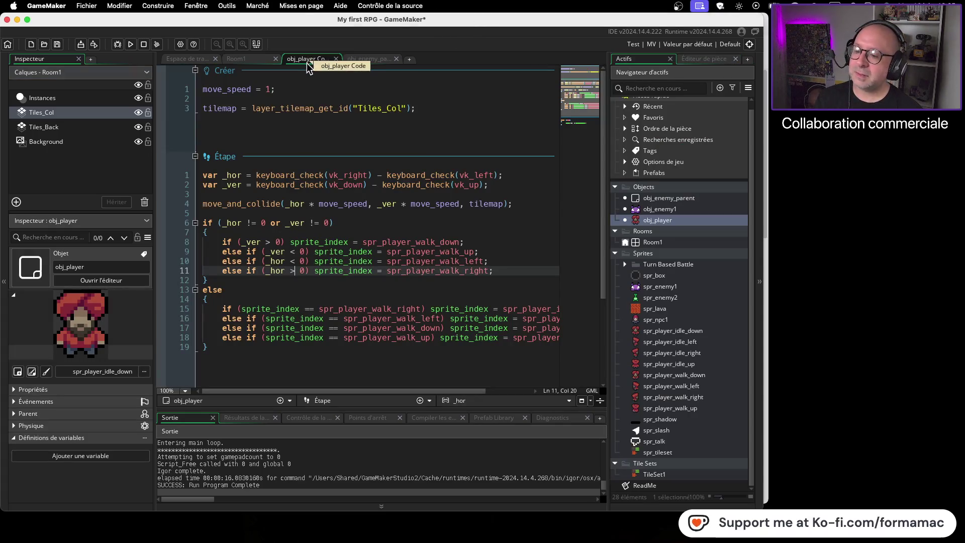
Save the My first RPG project with the updated obj_player movement code using Cmd+S.
key(super+s)
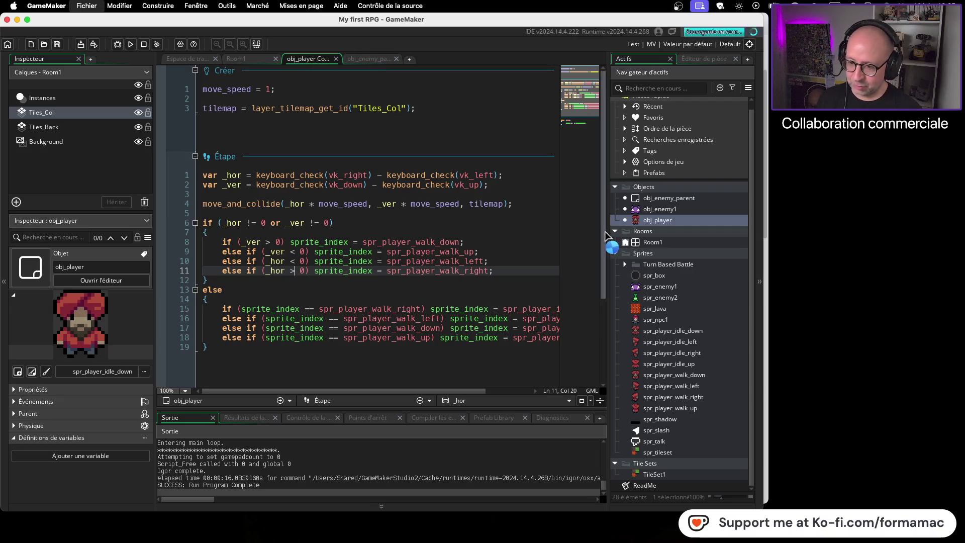